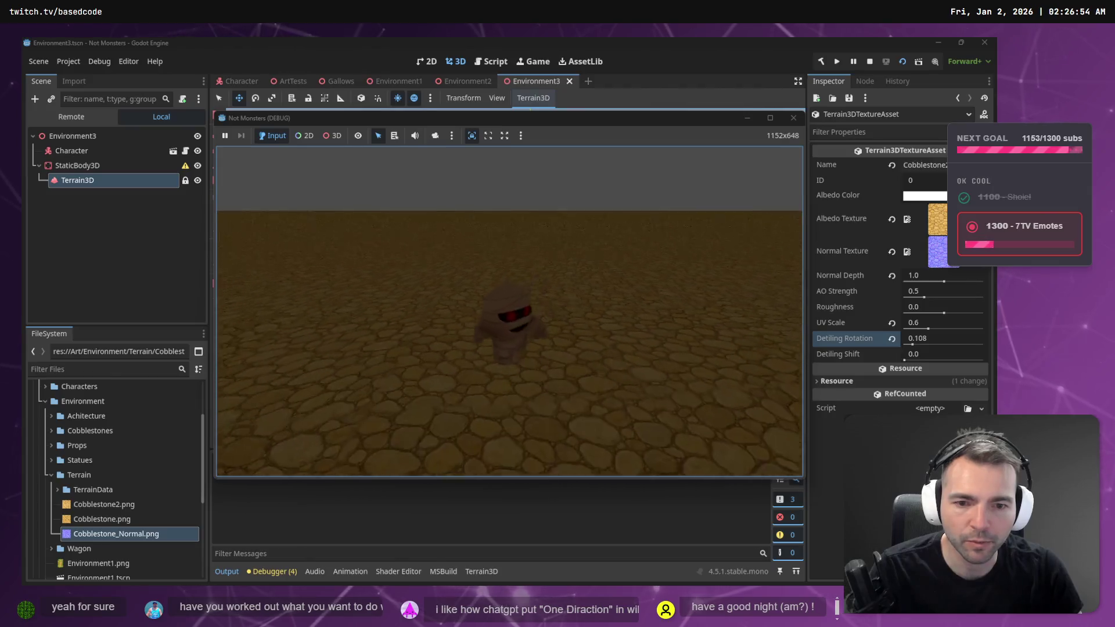
# Step: Return to the ChatGPT chat, close the normal-map viewer and scroll back to the cobblestone prompt
pyautogui.hotkey('alt', 'Tab')
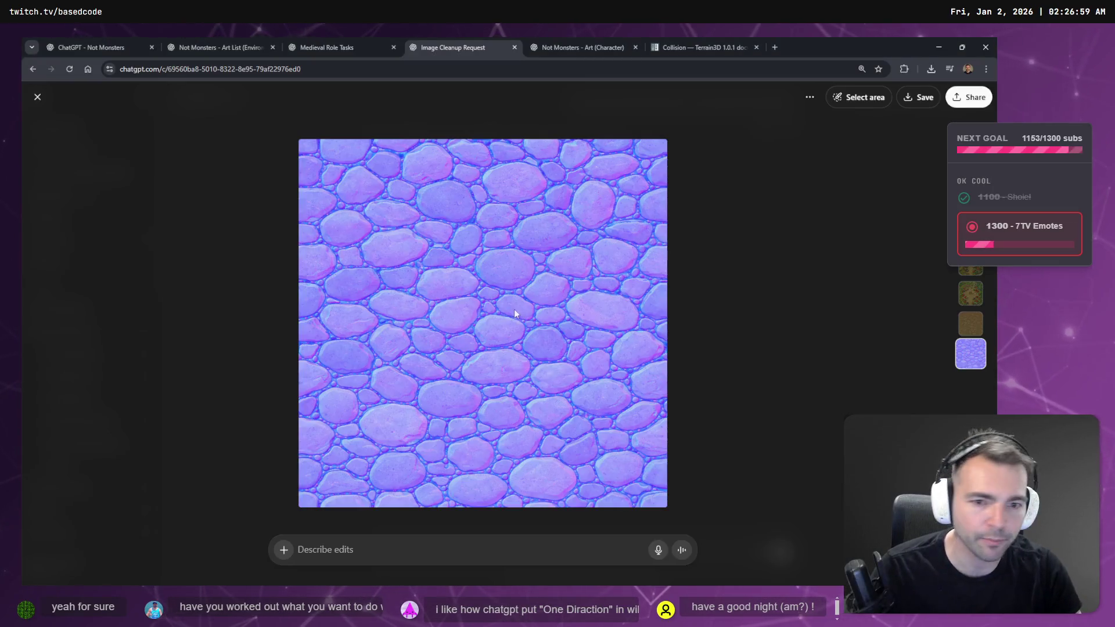
pyautogui.click(731, 305)
pyautogui.scroll(5, 738, 305)
pyautogui.scroll(-2, 720, 343)
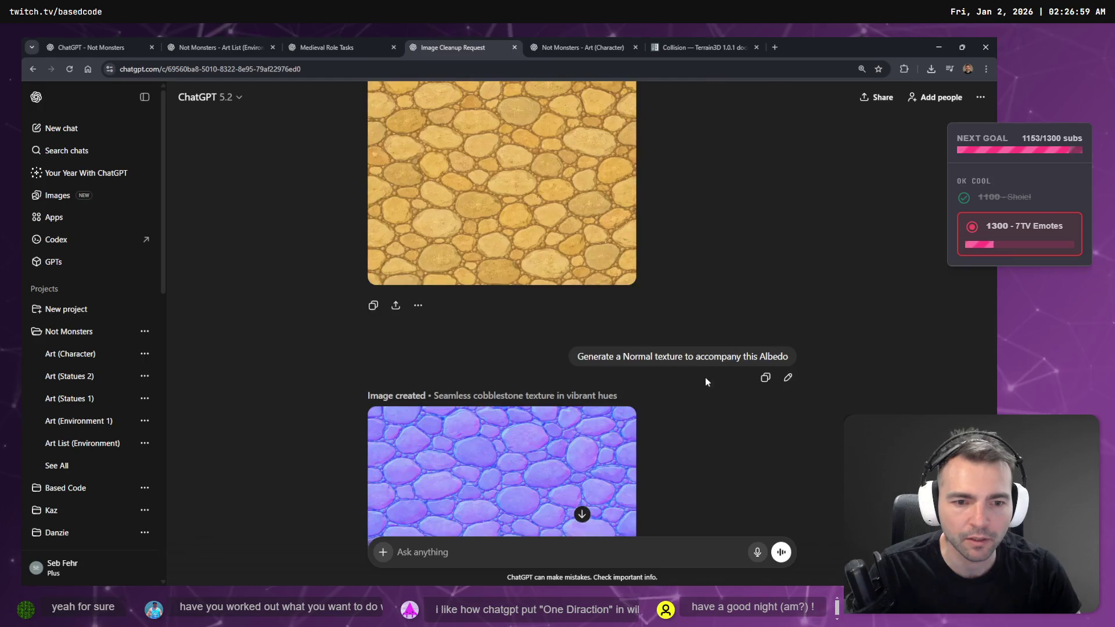
pyautogui.scroll(5, 767, 352)
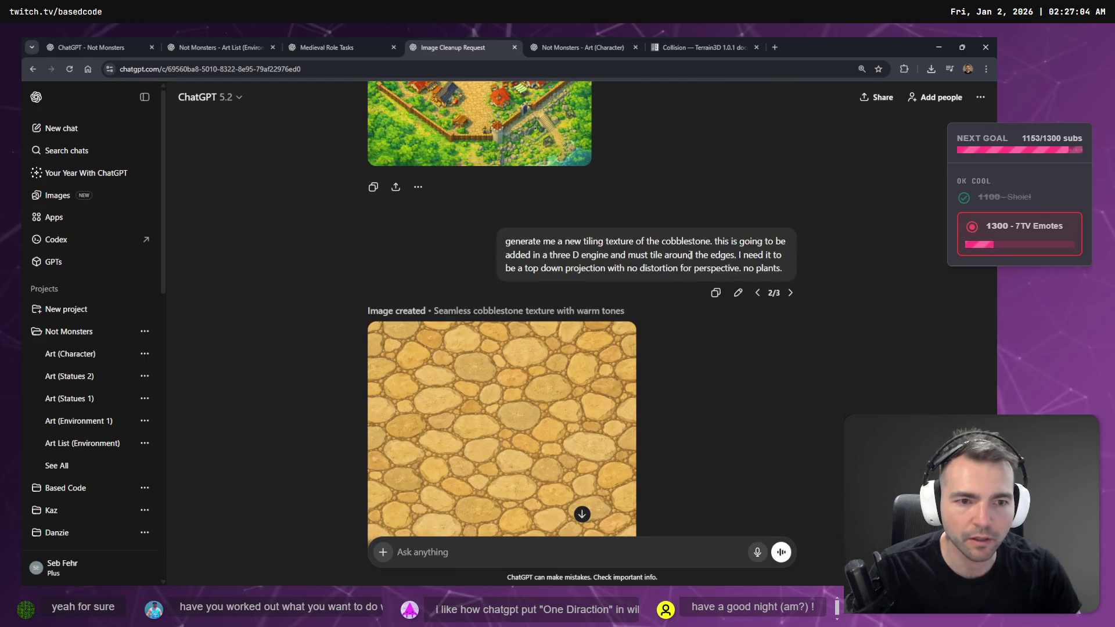
# Step: Begin editing the prompt, delete the top-down and no-plants sentences, then cancel the edit
pyautogui.click(738, 292)
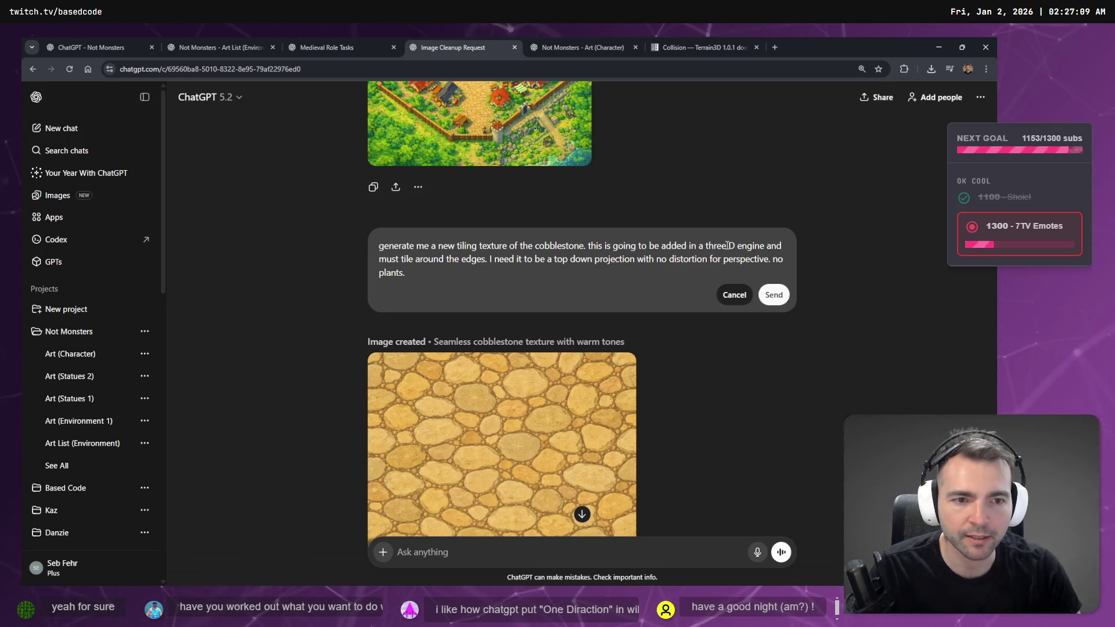
pyautogui.write('3')
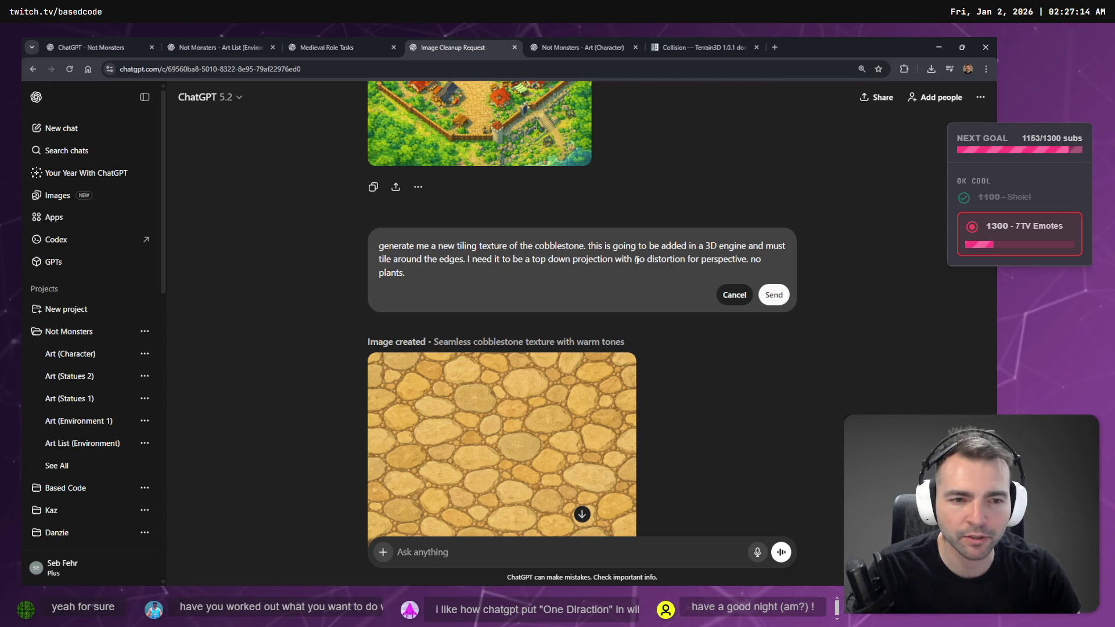
pyautogui.moveTo(469, 260); pyautogui.dragTo(472, 278)
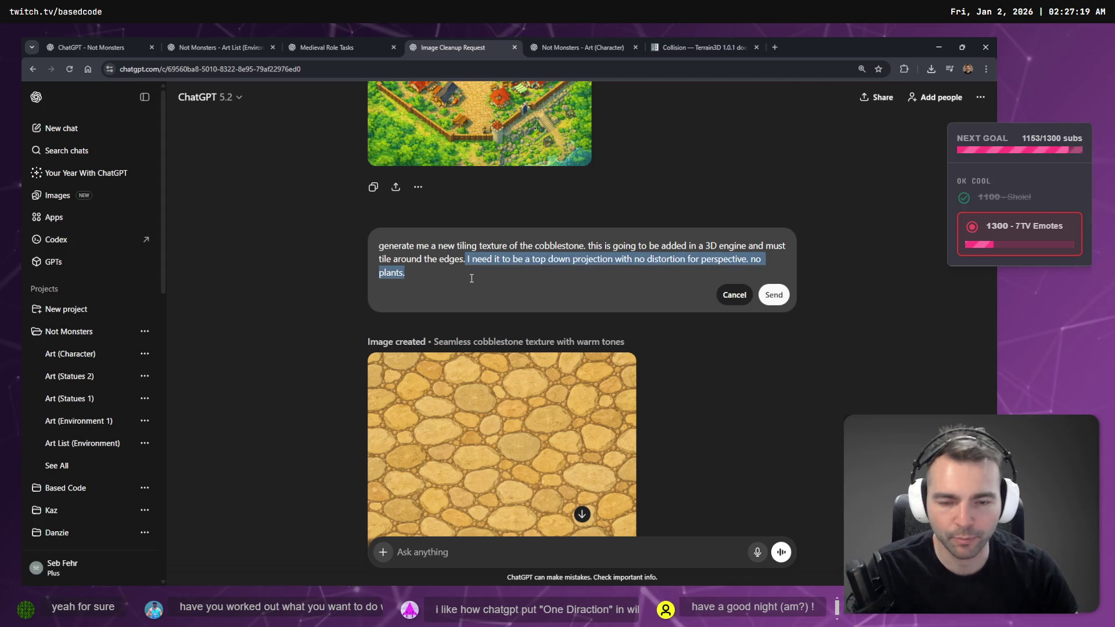
pyautogui.press('BackSpace')
pyautogui.press('super+h')
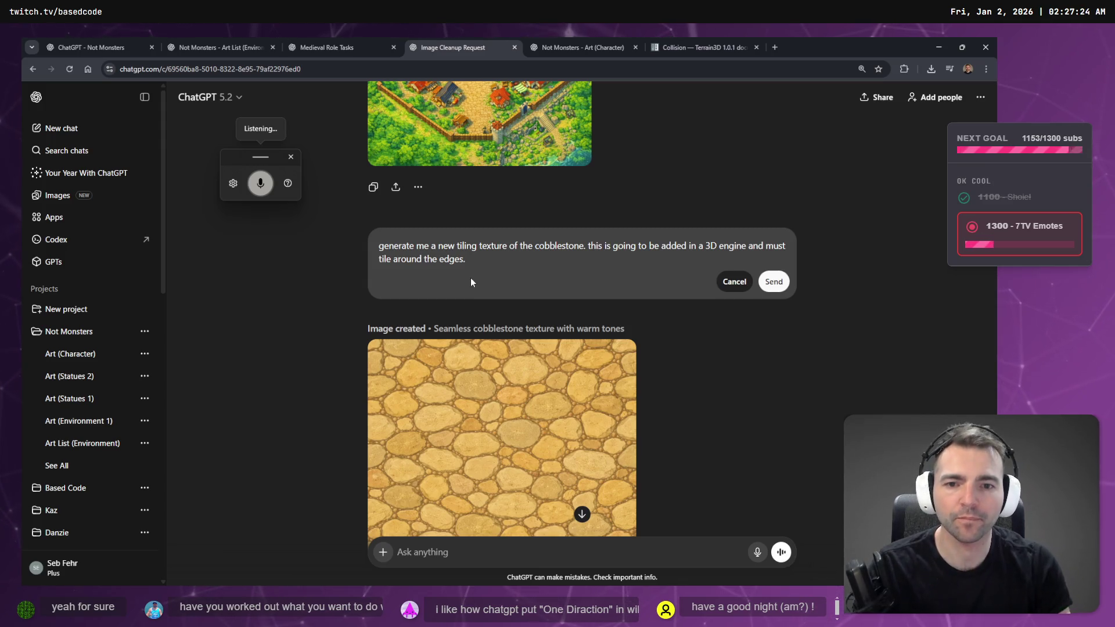
pyautogui.press('Escape')
pyautogui.hotkey('alt', 'Tab')
pyautogui.hotkey('alt', 'Tab')
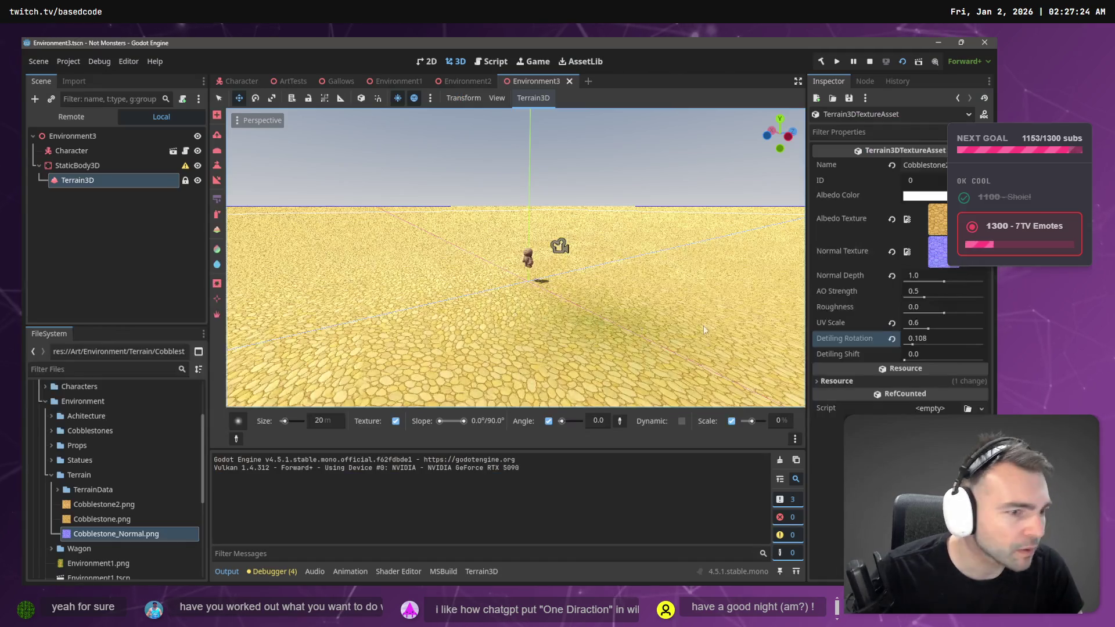
pyautogui.hotkey('alt', 'Tab')
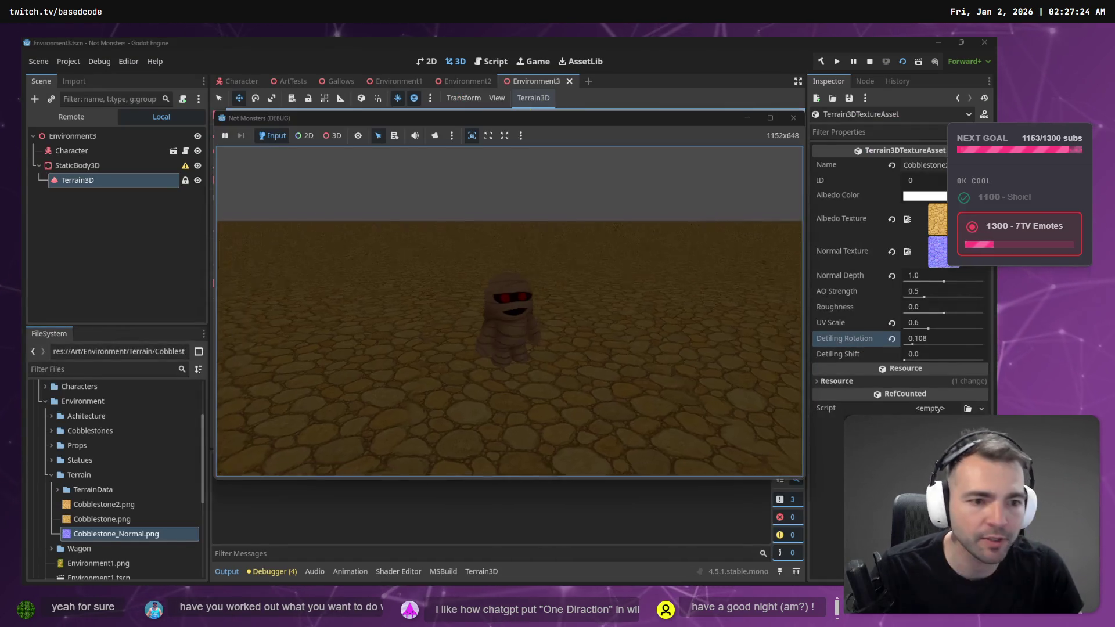
pyautogui.hotkey('alt', 'Tab')
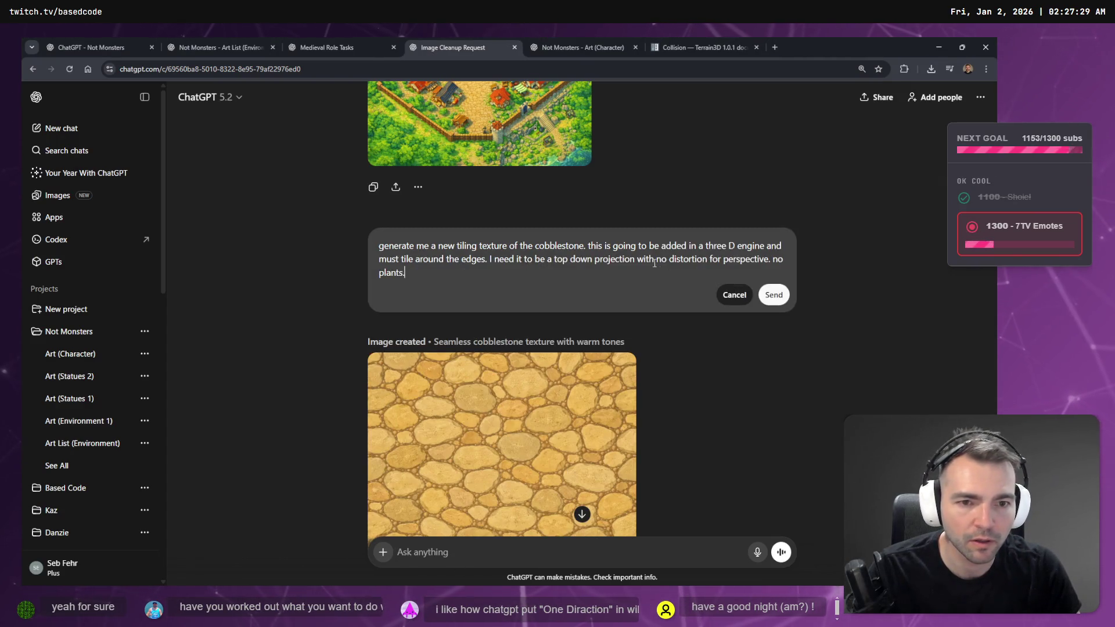
# Step: Replace the top-down sentence with dictated detail-rotation wording asking for no directional flow, and send
pyautogui.click(740, 294)
pyautogui.moveTo(490, 260); pyautogui.dragTo(762, 256)
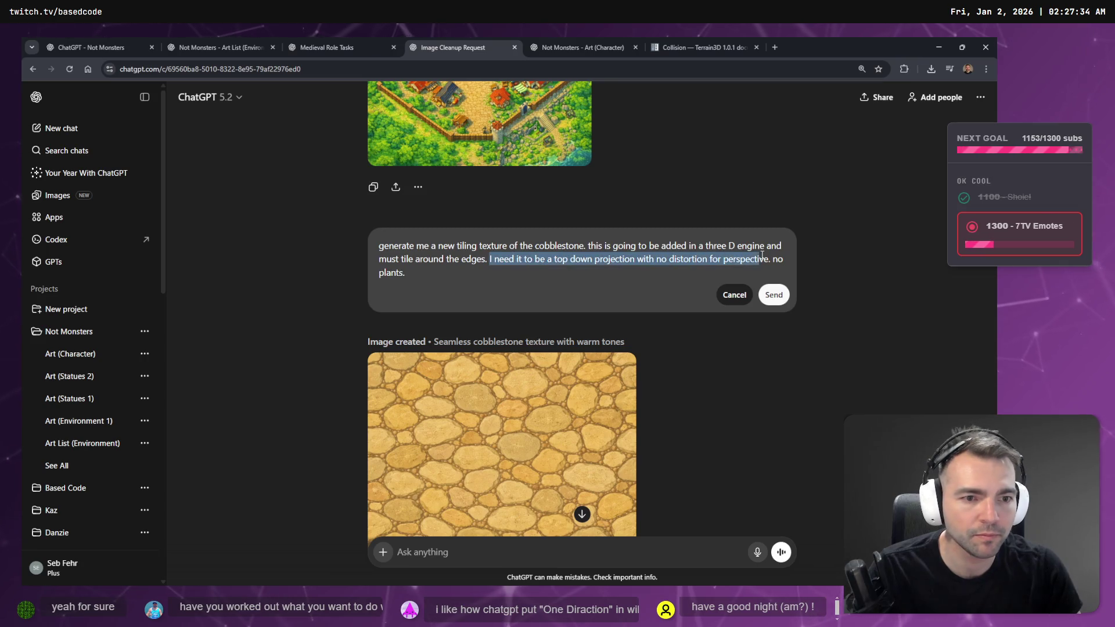
pyautogui.press('super+h')
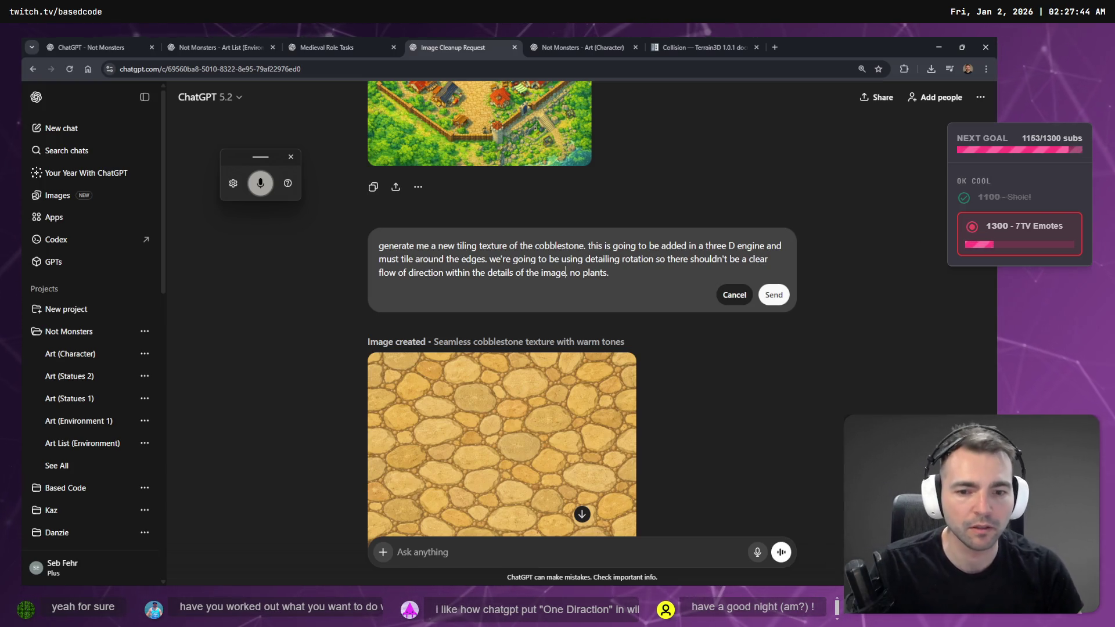
pyautogui.click(774, 295)
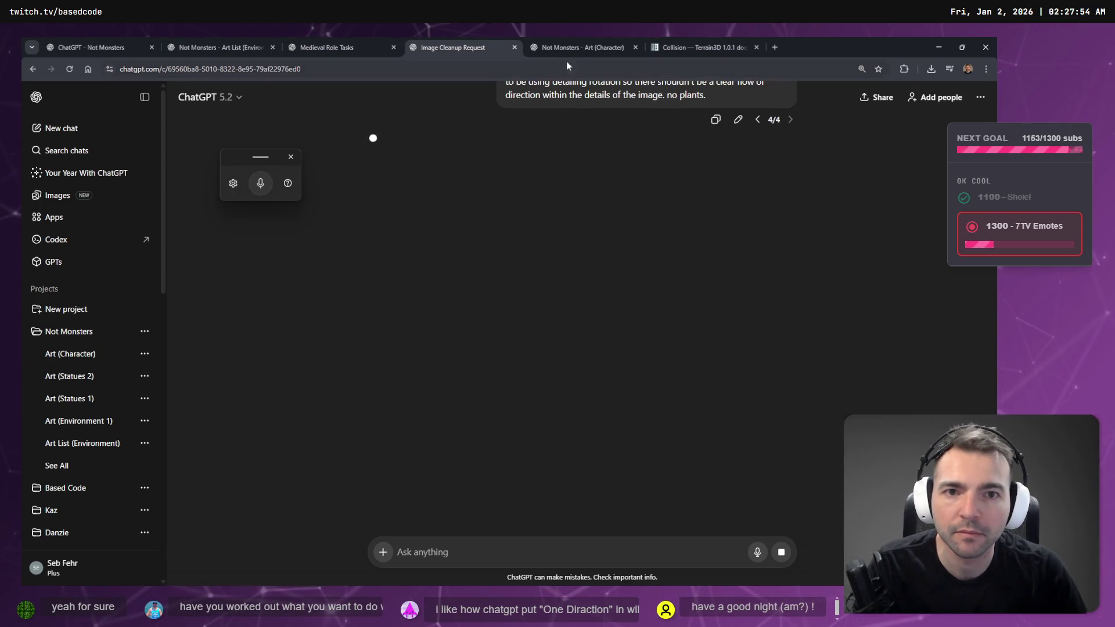
# Step: Flip between the Art (Character) chat and Terrain3D collision docs while the texture generates
pyautogui.click(541, 43)
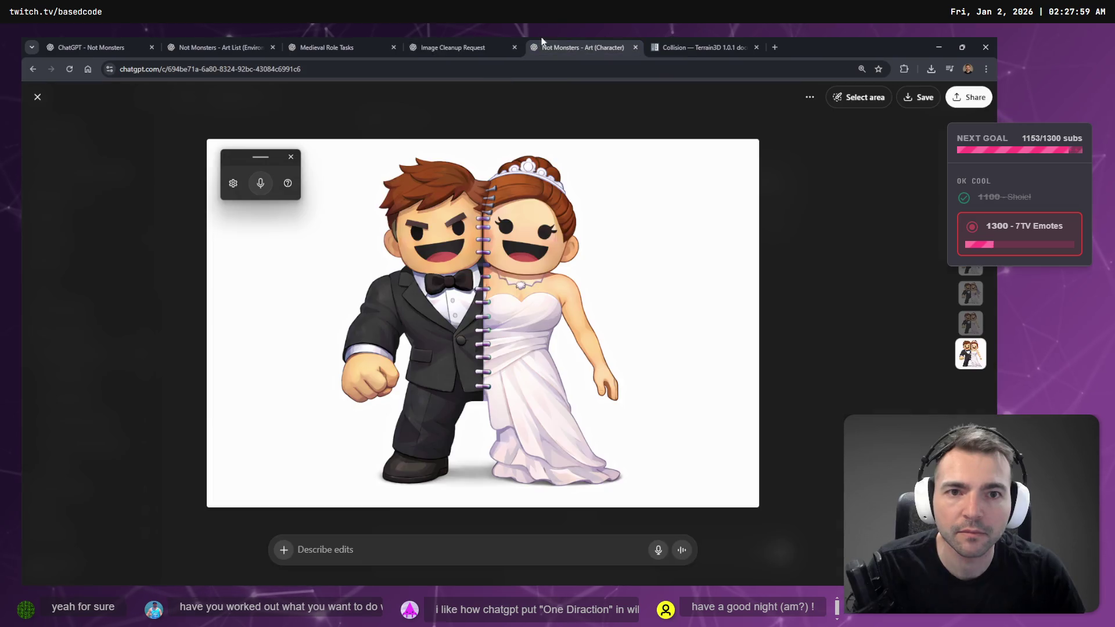
pyautogui.click(477, 46)
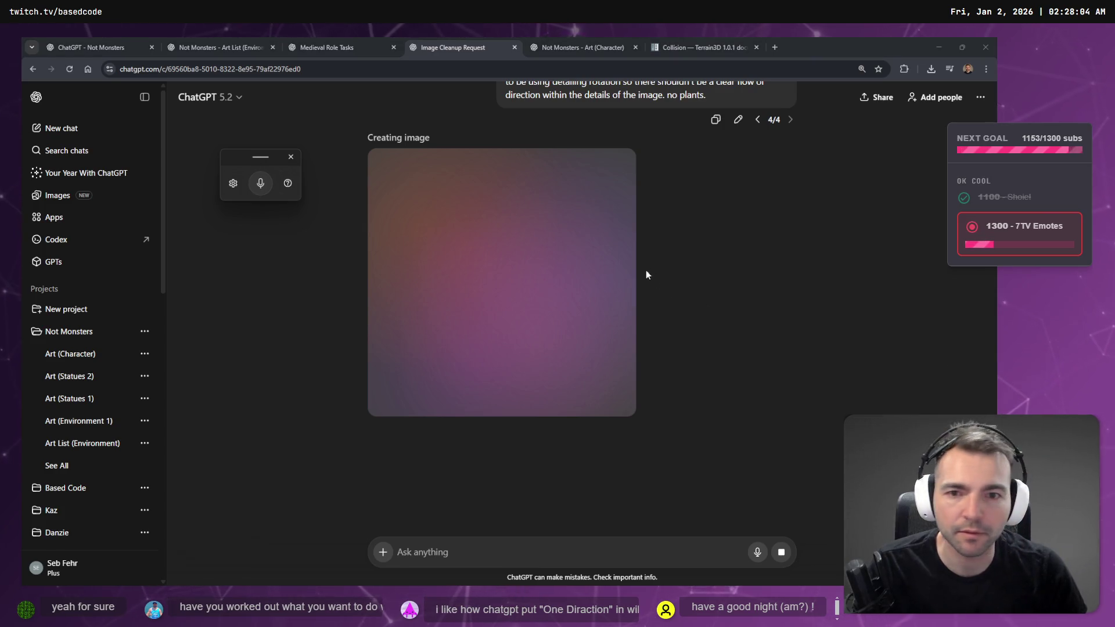
pyautogui.click(581, 47)
pyautogui.click(471, 38)
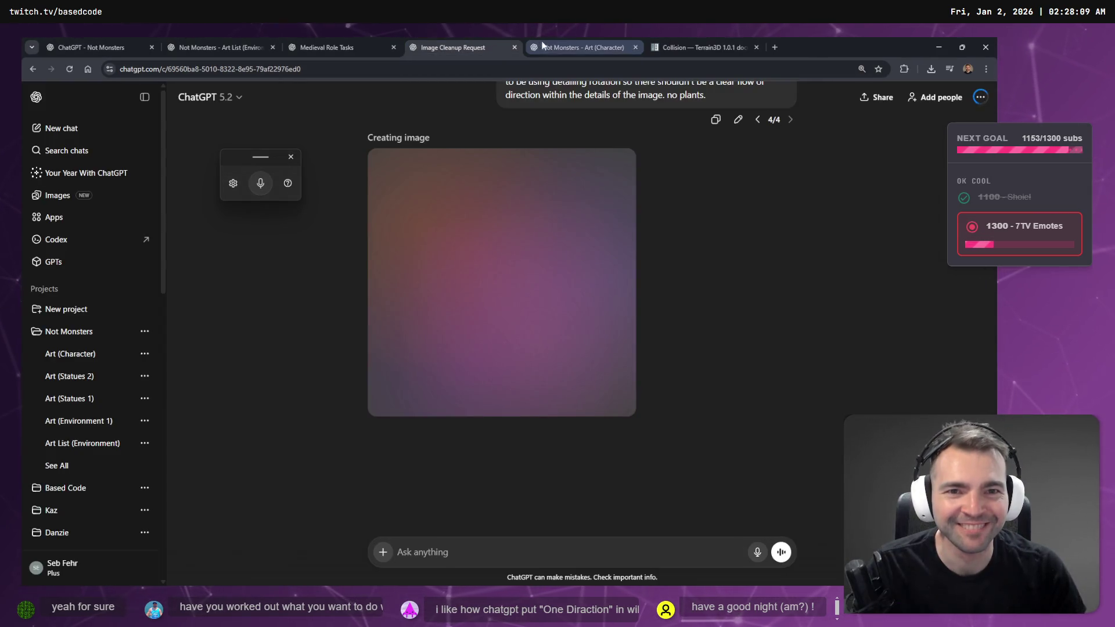
pyautogui.click(543, 46)
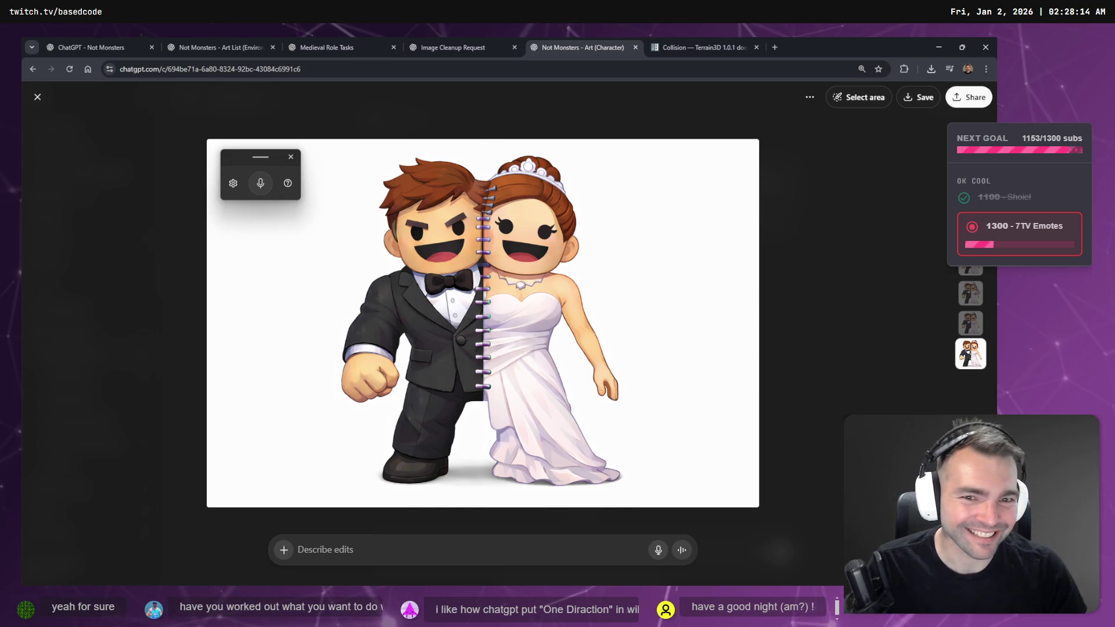
pyautogui.click(706, 47)
pyautogui.click(581, 47)
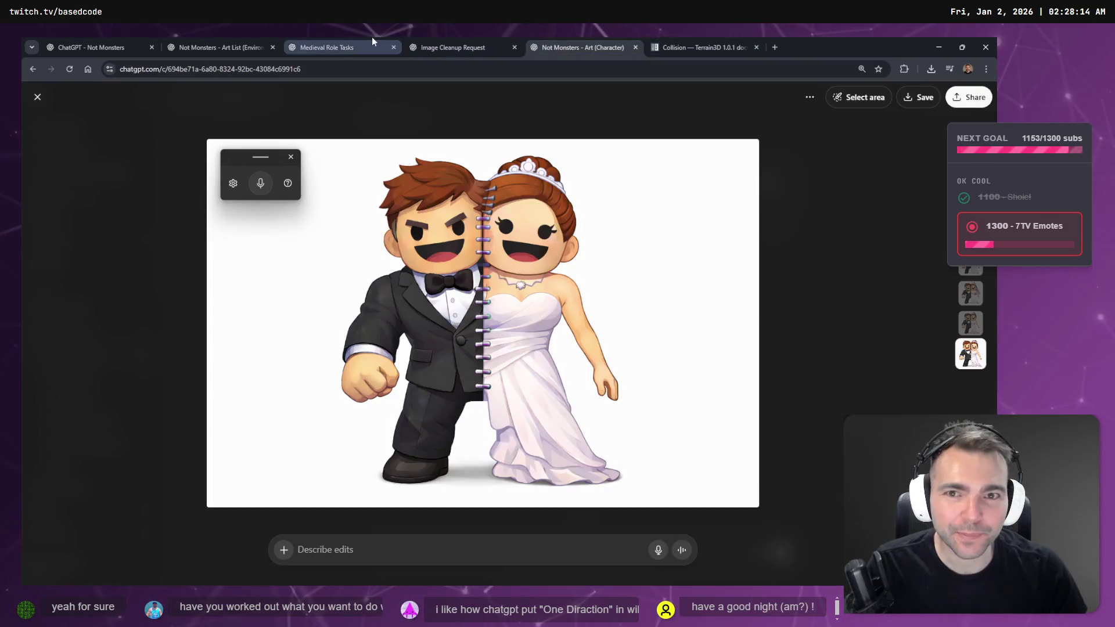
pyautogui.click(445, 44)
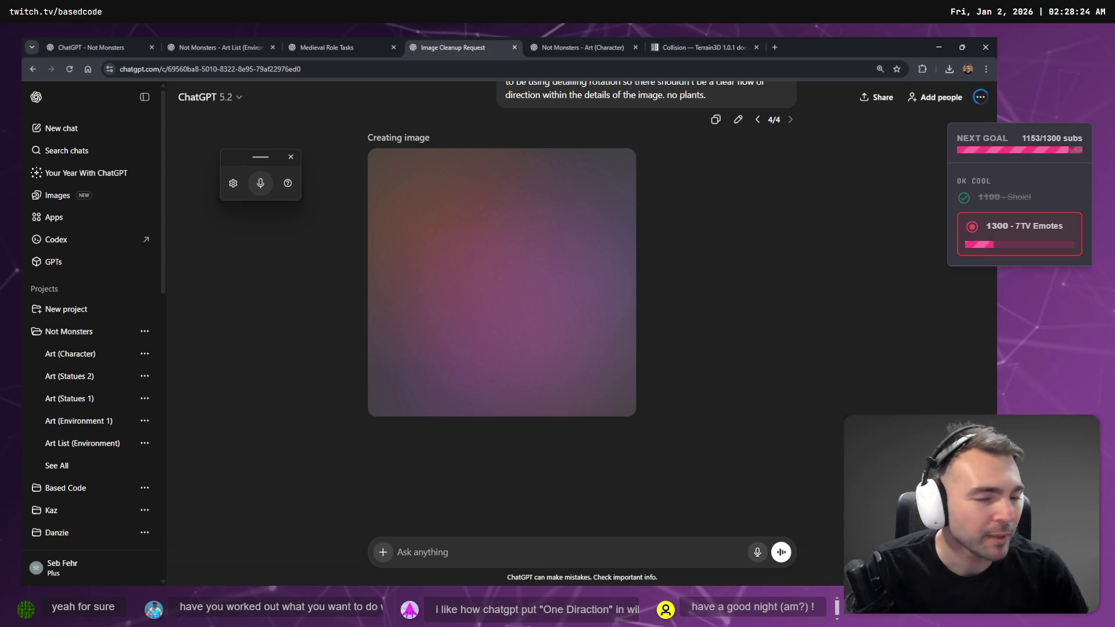
pyautogui.click(557, 47)
pyautogui.click(453, 47)
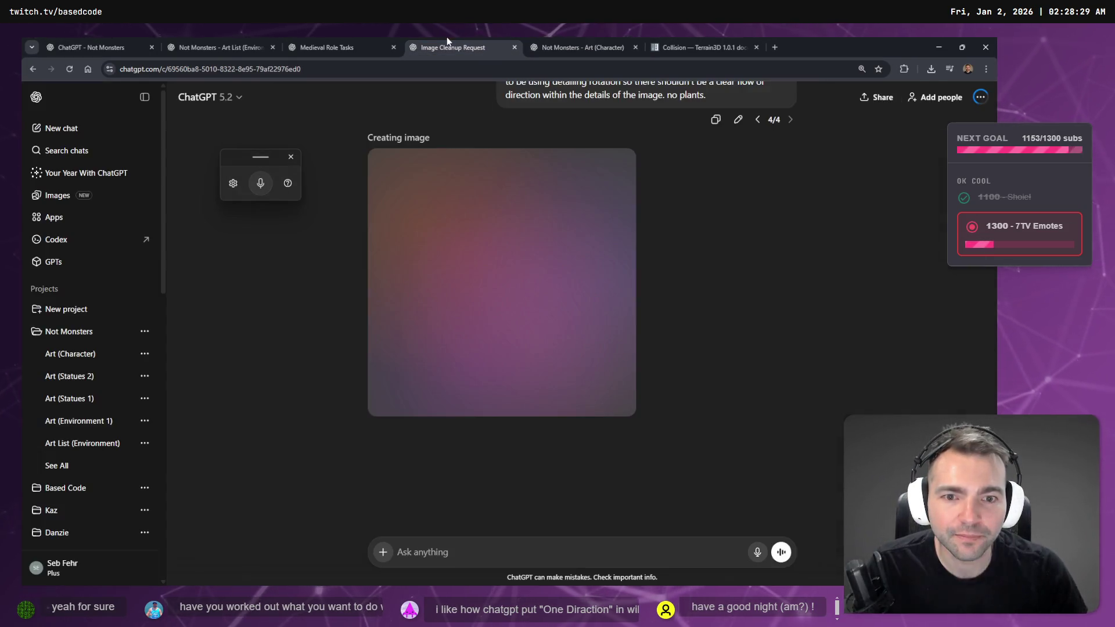
pyautogui.click(704, 46)
pyautogui.click(447, 47)
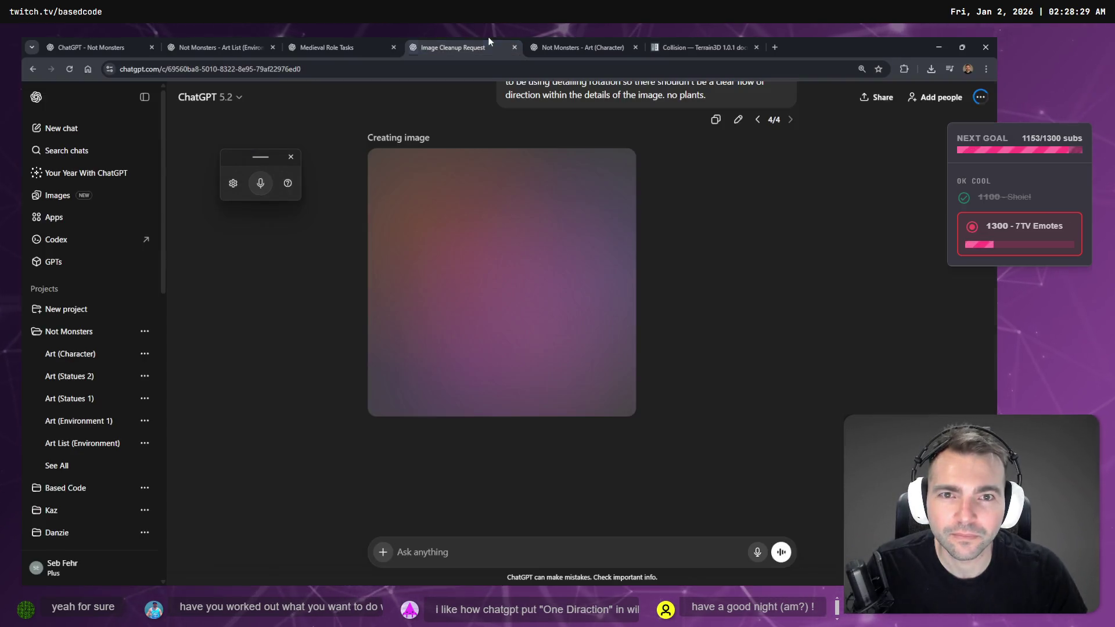
# Step: Check the finished cobblestone texture, close the game window with F8 and return to Godot
pyautogui.scroll(2, 673, 200)
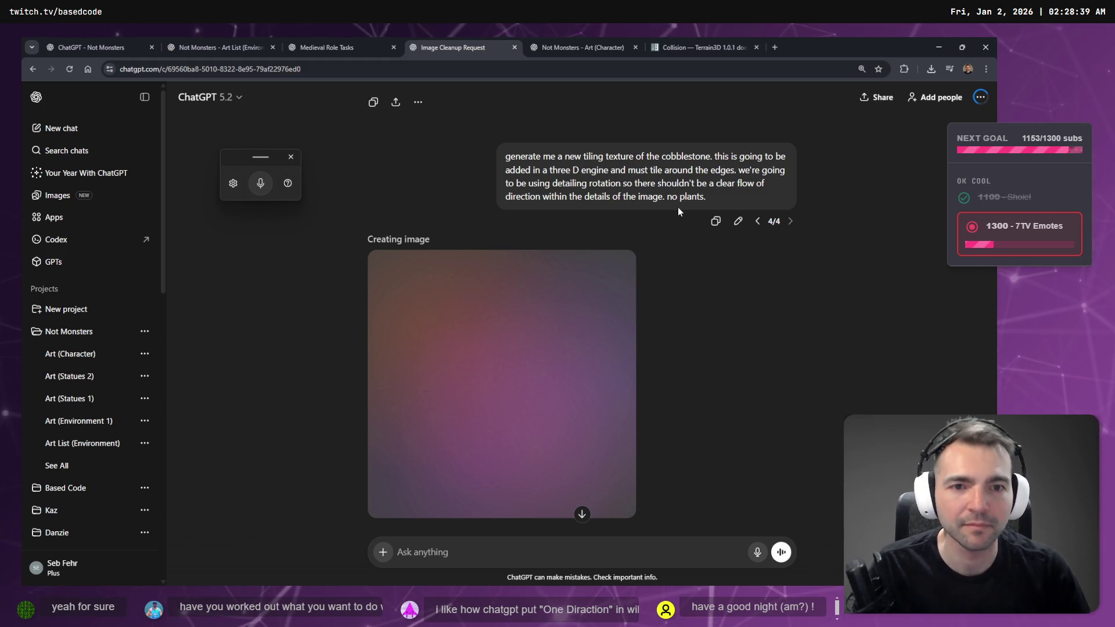
pyautogui.scroll(2, 660, 299)
pyautogui.scroll(-4, 659, 301)
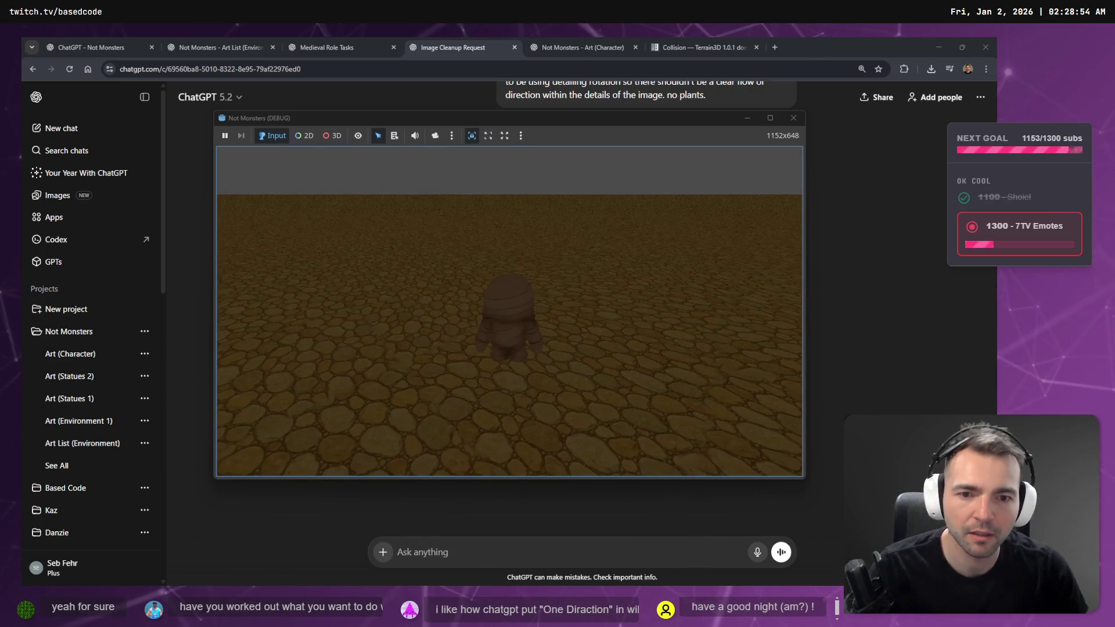
pyautogui.press('F8')
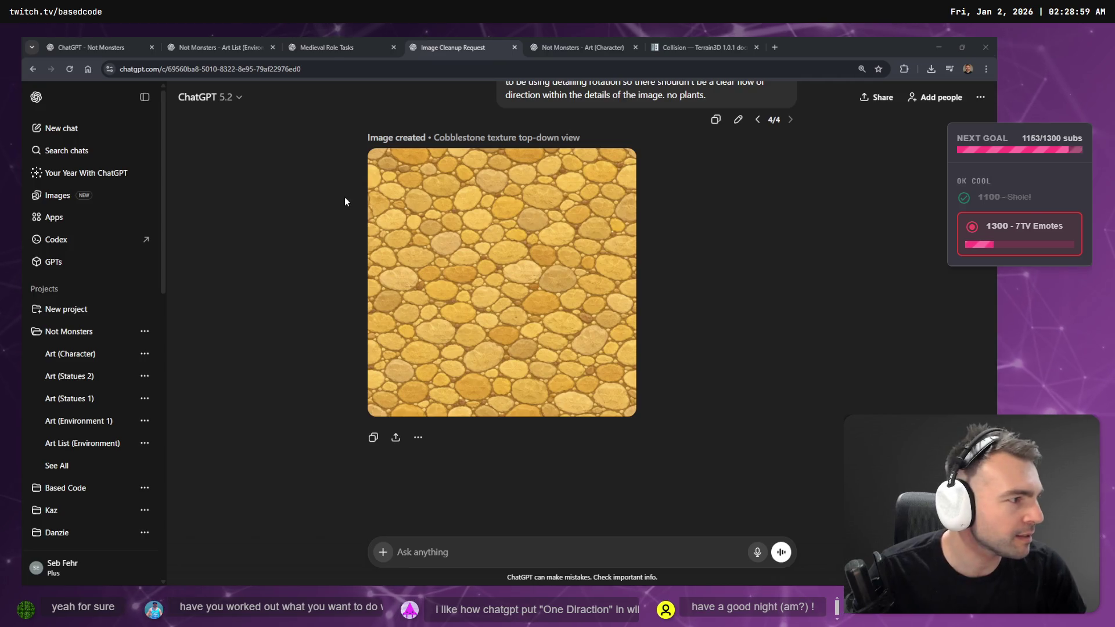
pyautogui.hotkey('alt', 'Tab')
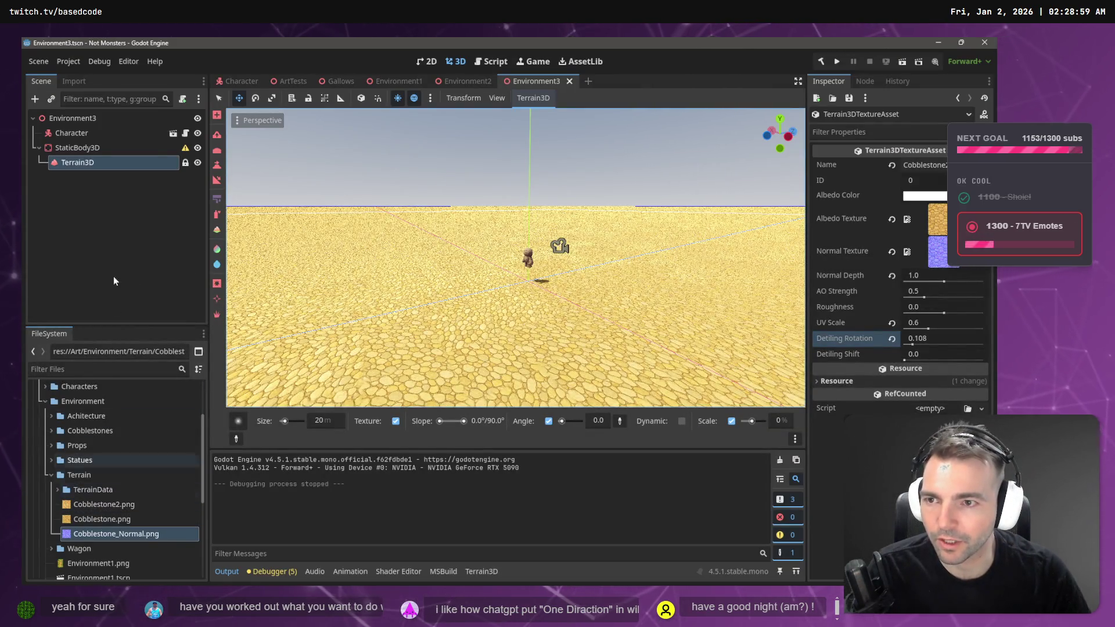
# Step: Open the Environment2 scene, expand its scene tree and select the ground mesh
pyautogui.click(469, 84)
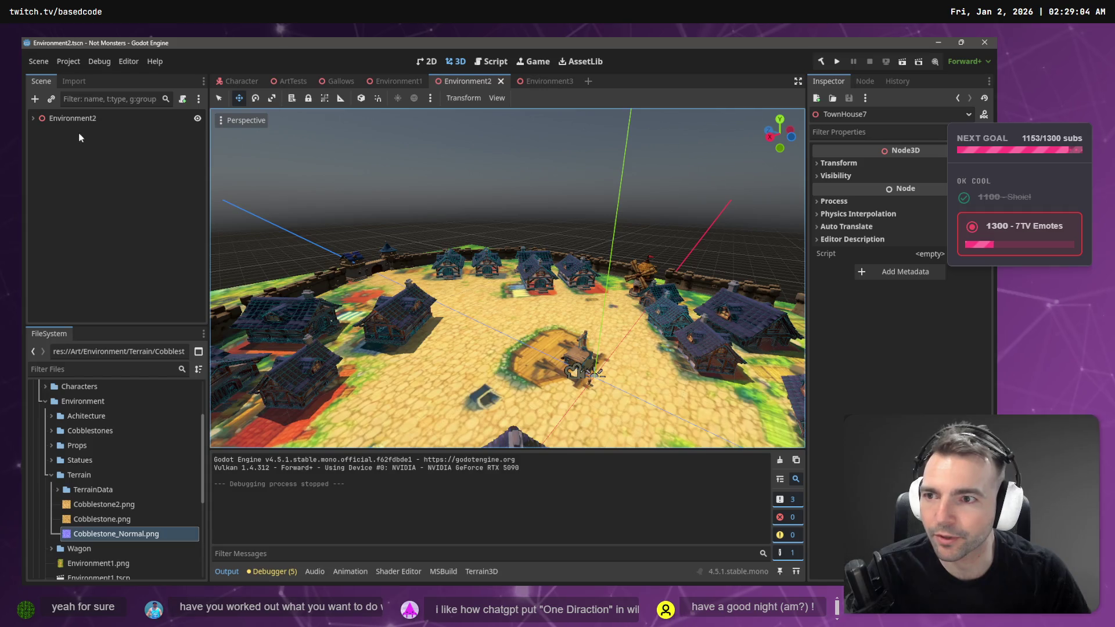
pyautogui.click(33, 119)
pyautogui.scroll(-5, 92, 204)
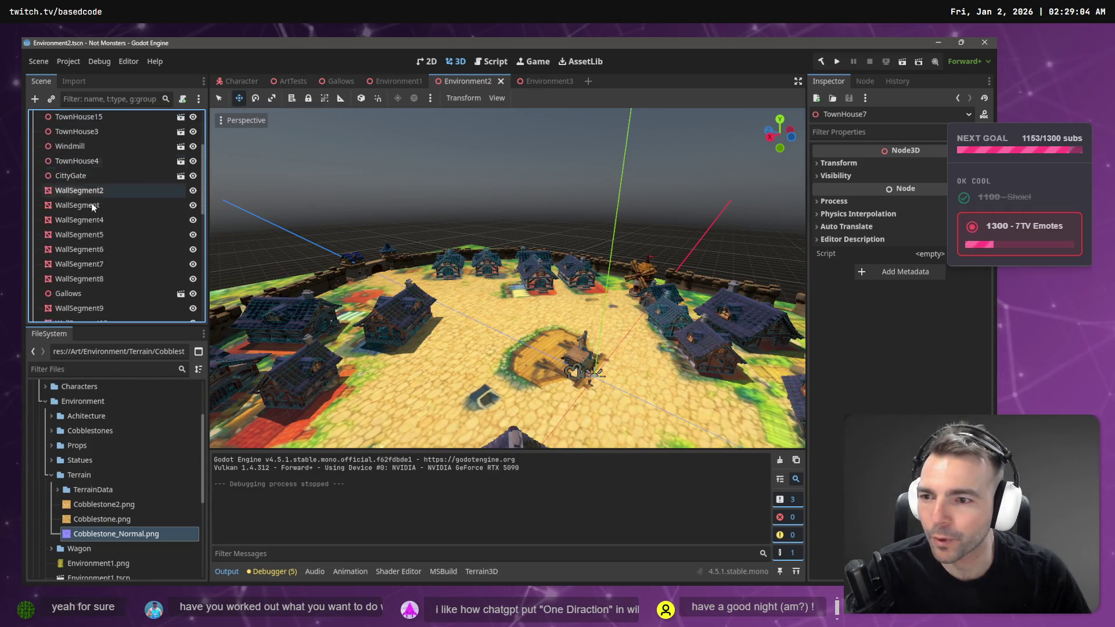
pyautogui.scroll(5, 93, 284)
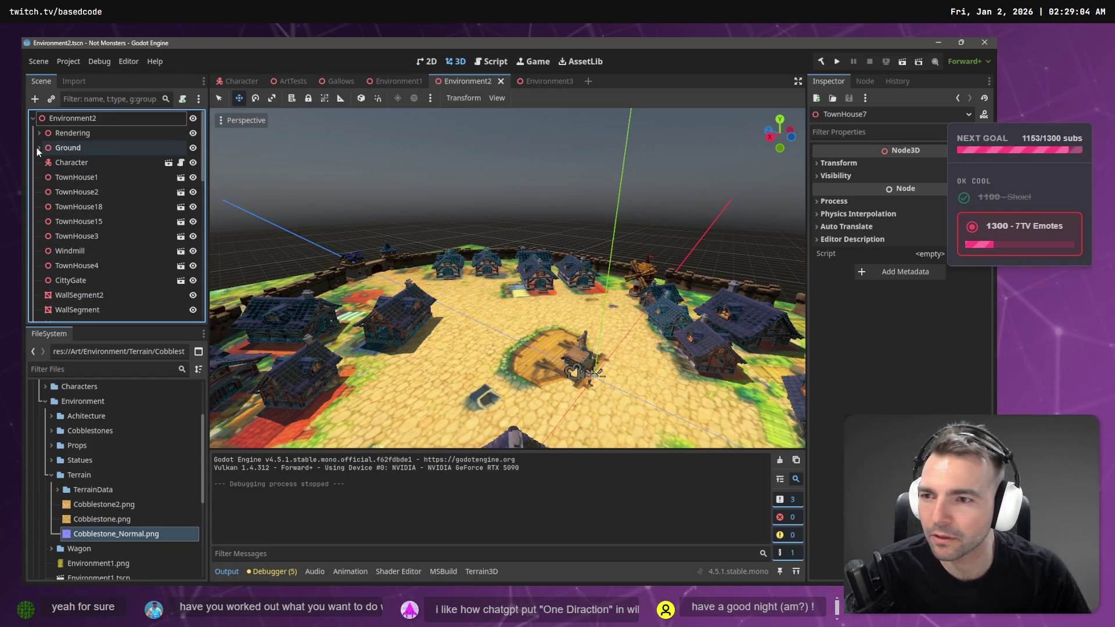
pyautogui.click(78, 164)
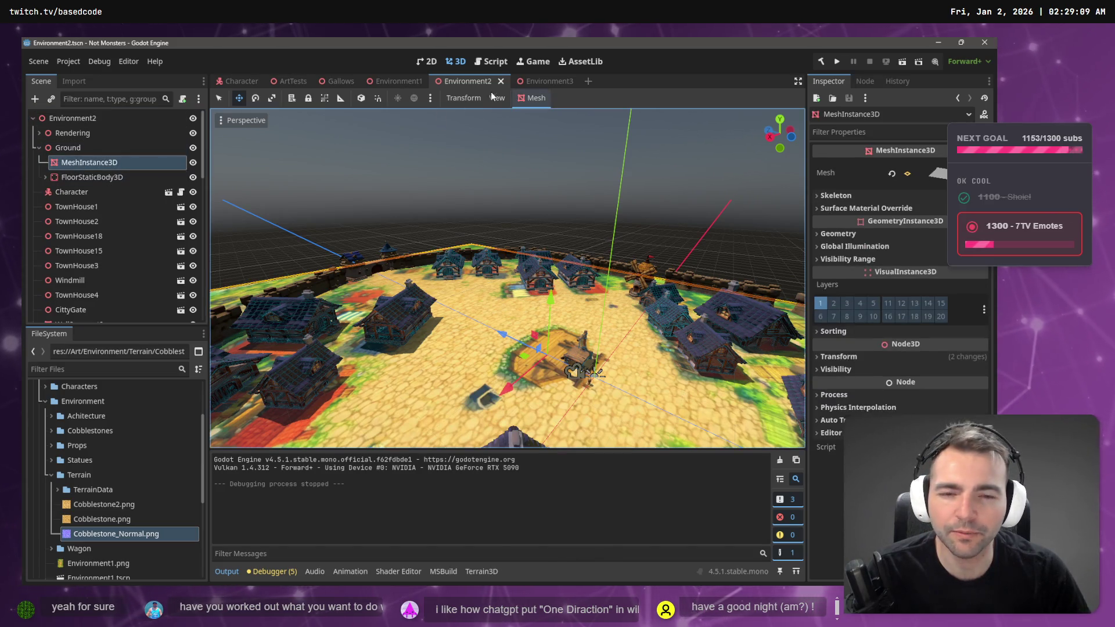
# Step: Tilt the Environment2 viewport to view the town from above and run the scene with F6
pyautogui.click(540, 81)
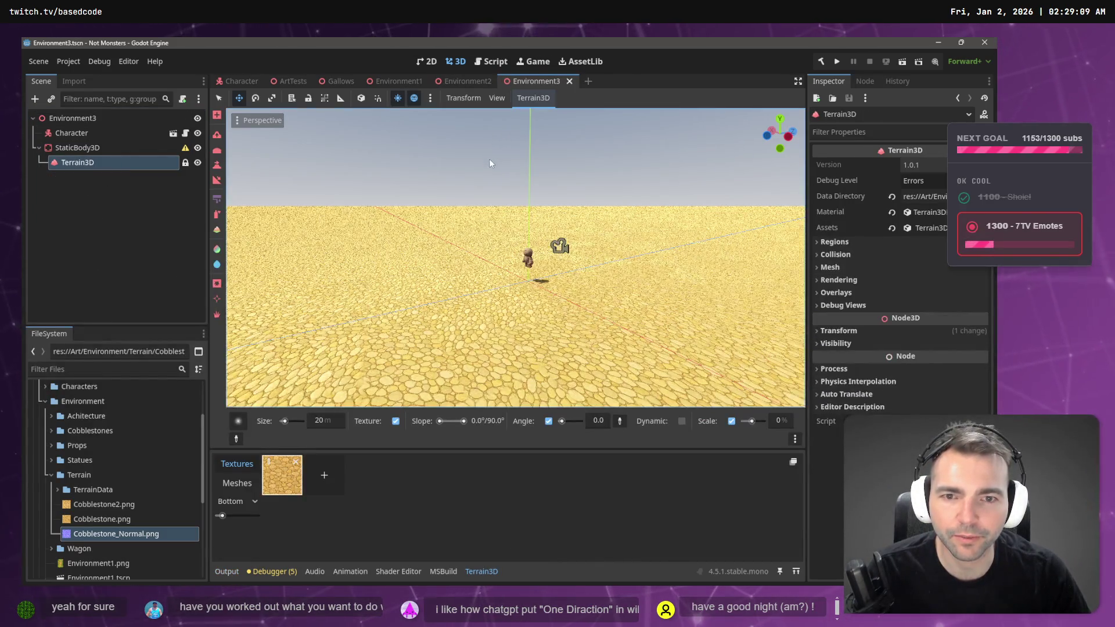
pyautogui.click(468, 81)
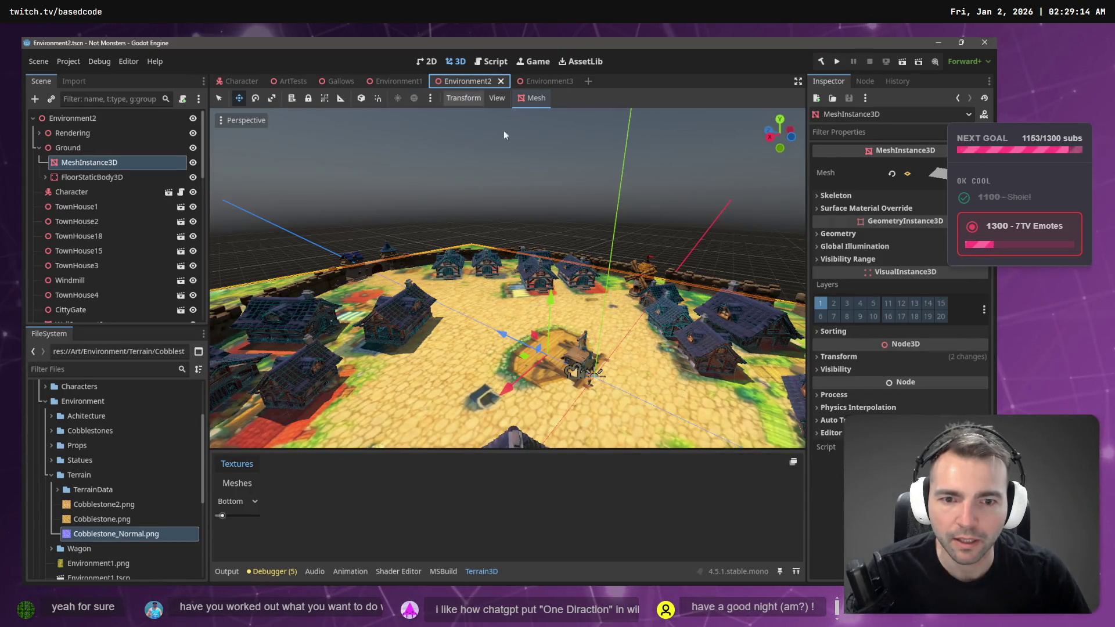
pyautogui.moveTo(539, 127); pyautogui.dragTo(541, 244)
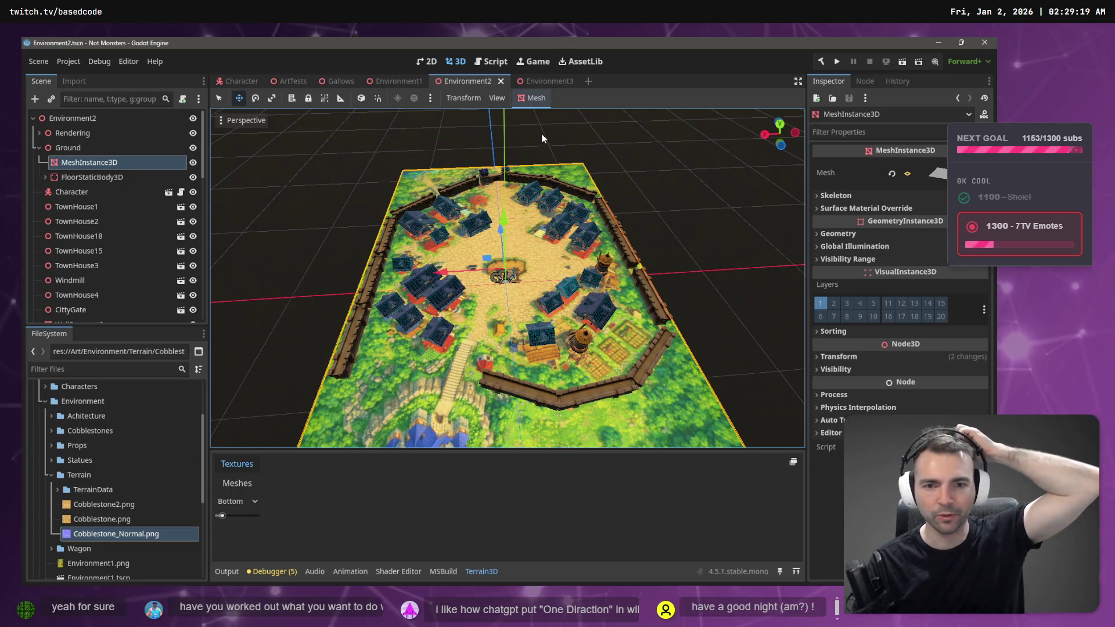
pyautogui.press('F6')
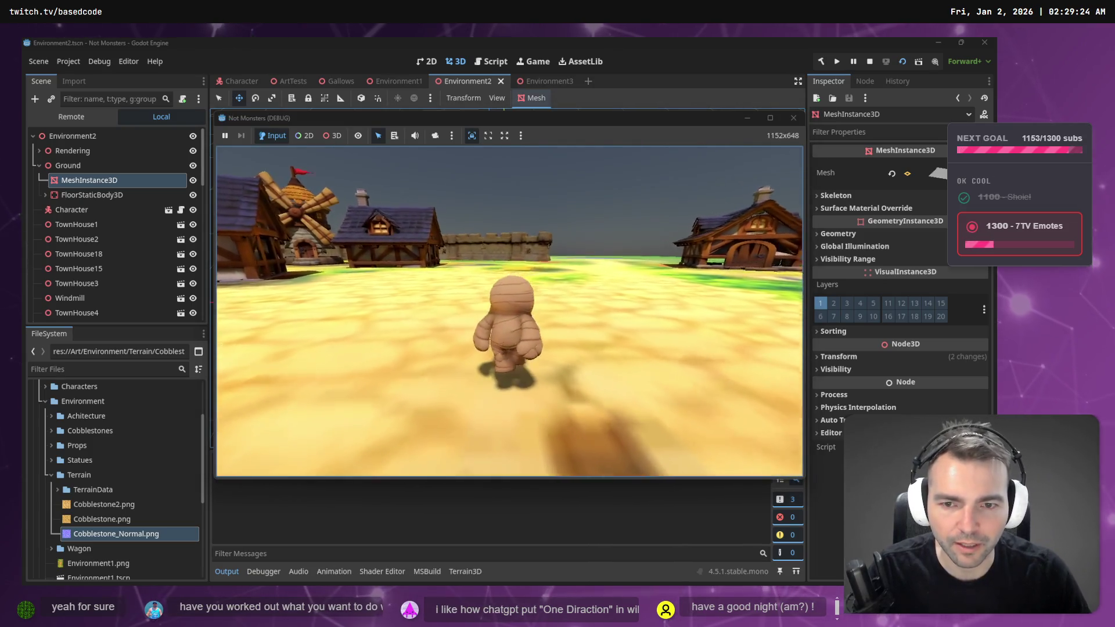
pyautogui.press('w')
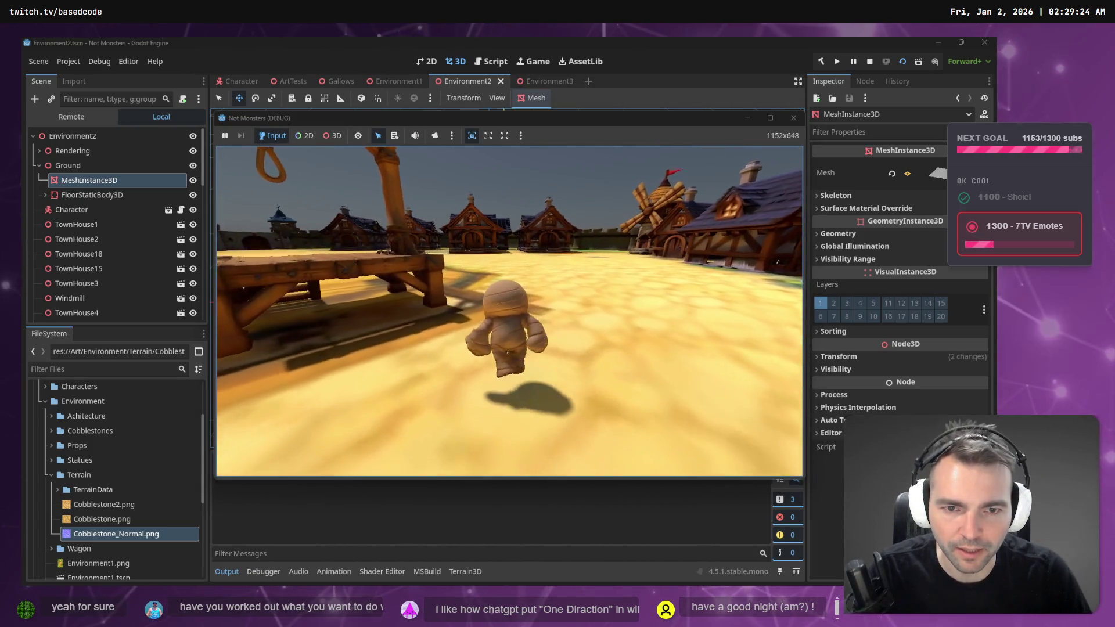
pyautogui.press('a')
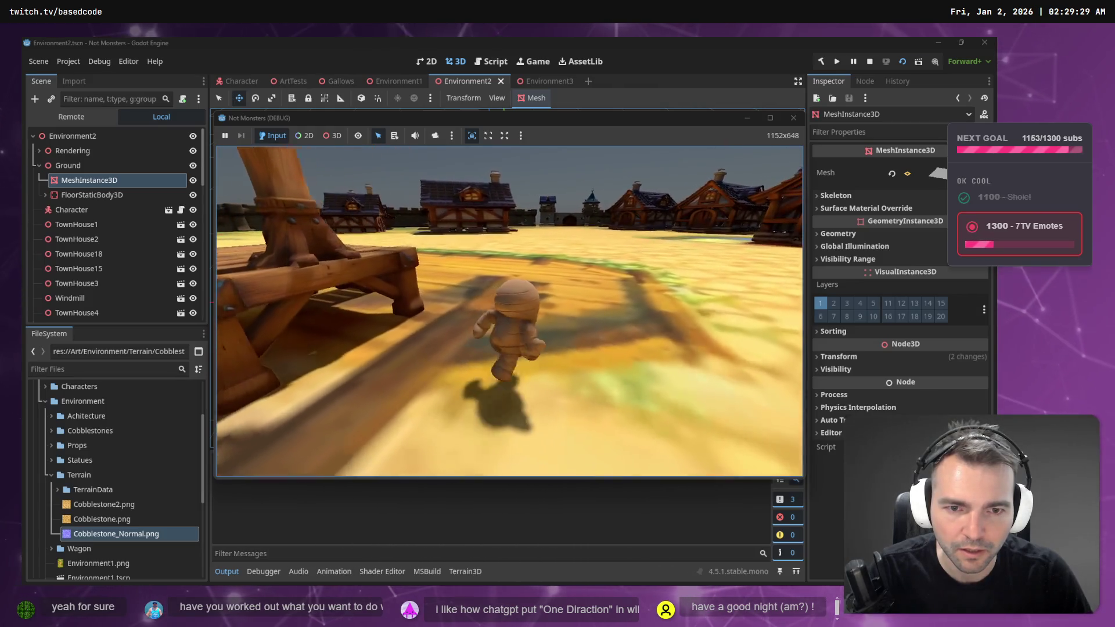
pyautogui.press('w')
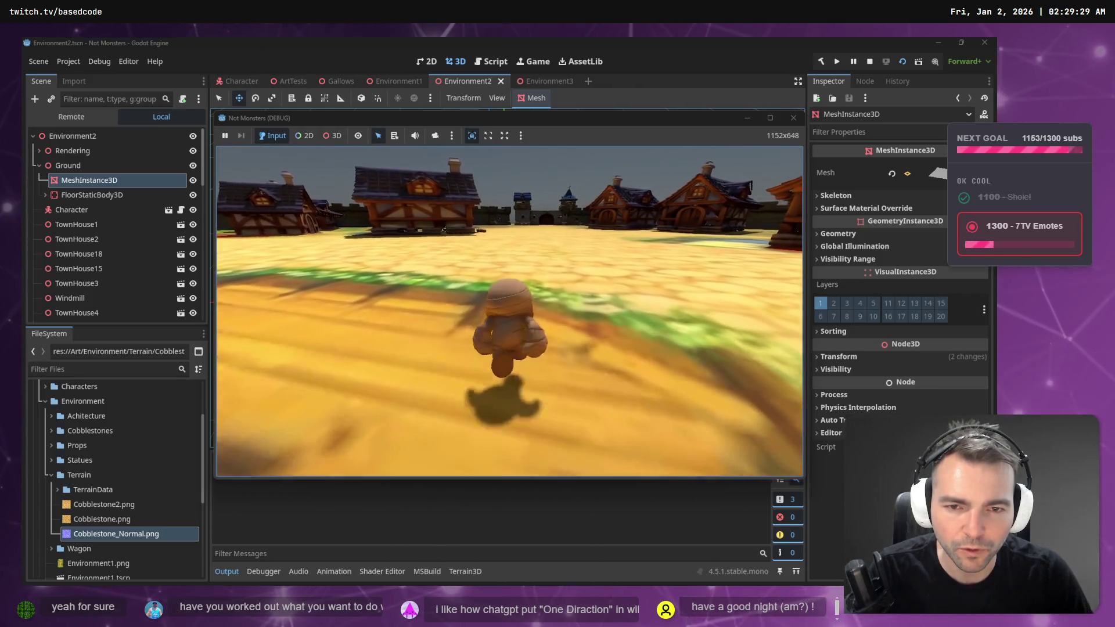
pyautogui.press('w')
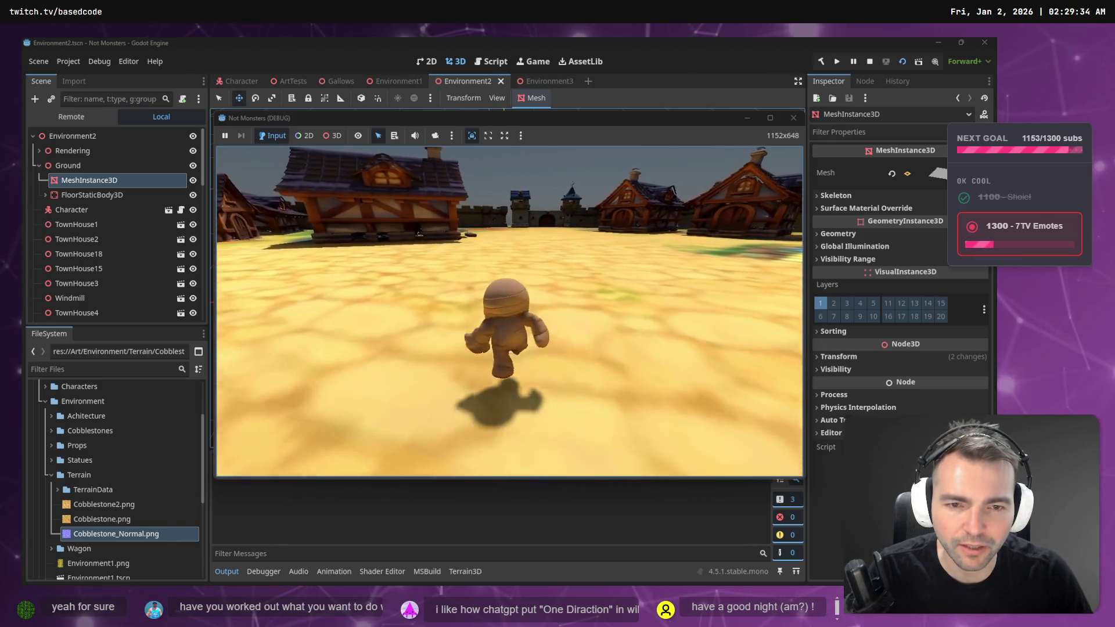
pyautogui.press('w')
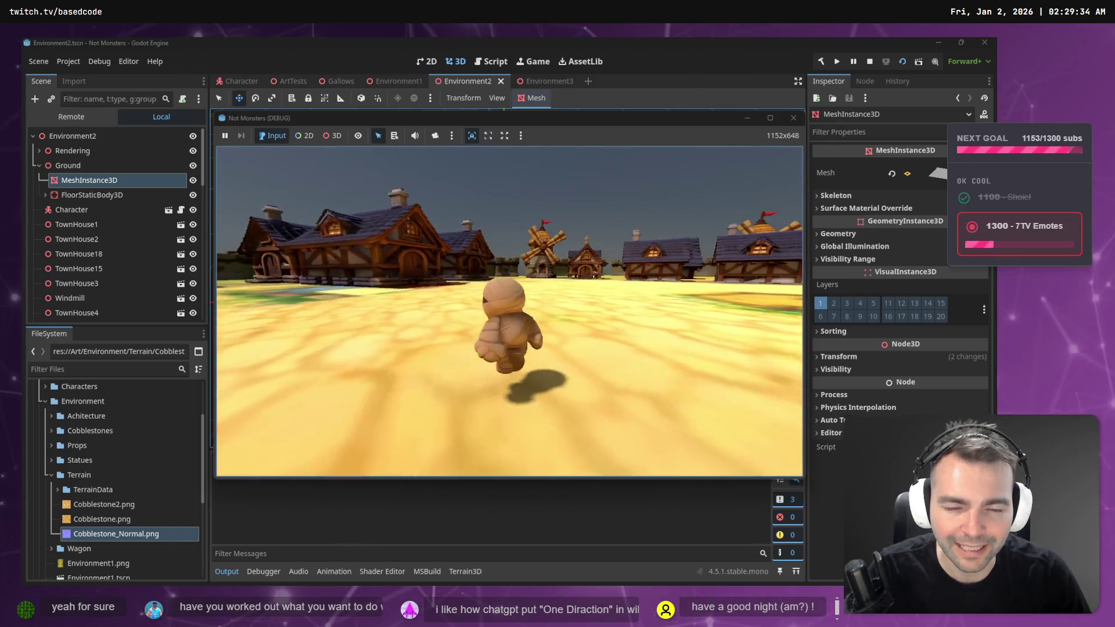
pyautogui.press('F8')
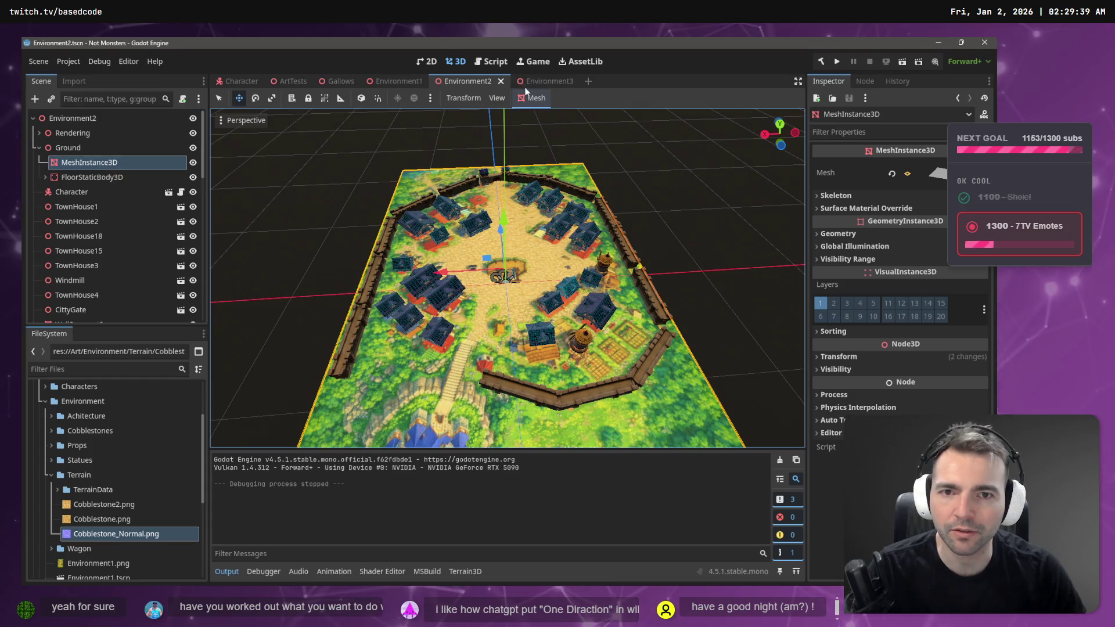
# Step: Paste the town map mesh into Environment3, lower it below the terrain and save
pyautogui.click(546, 81)
pyautogui.hotkey('ctrl', 'v')
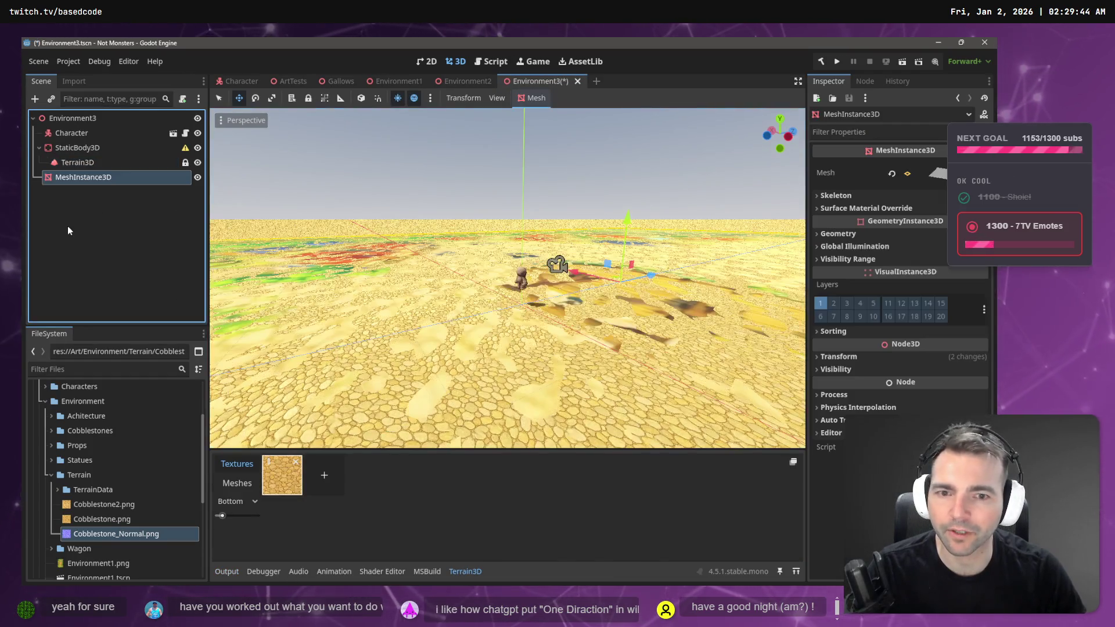
pyautogui.moveTo(627, 222); pyautogui.dragTo(626, 219)
pyautogui.scroll(-5, 610, 292)
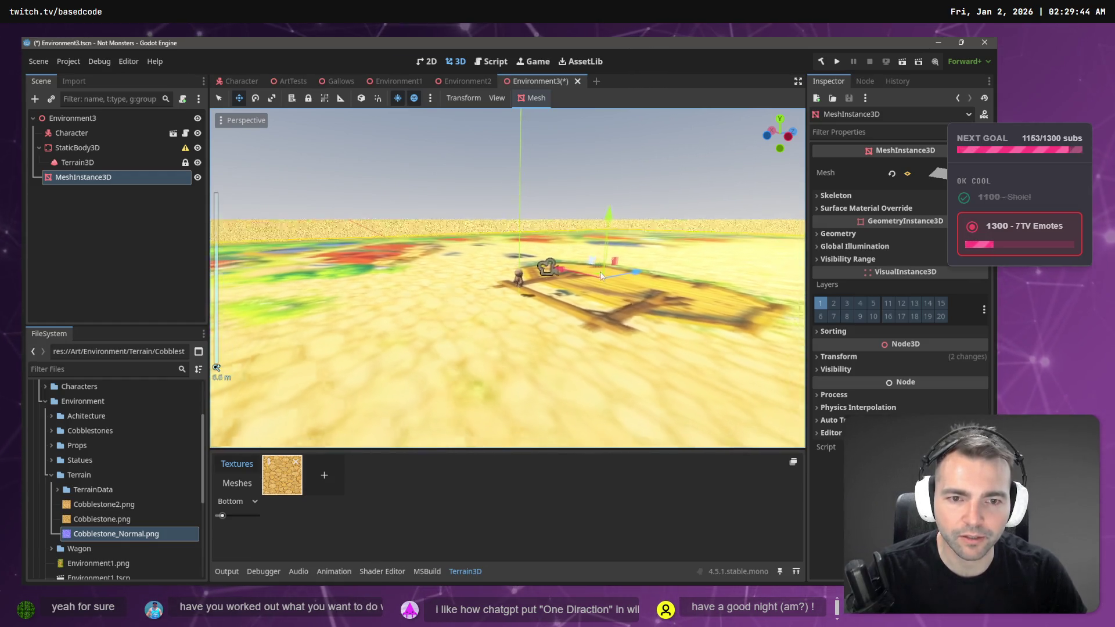
pyautogui.scroll(-5, 610, 291)
pyautogui.scroll(3, 526, 237)
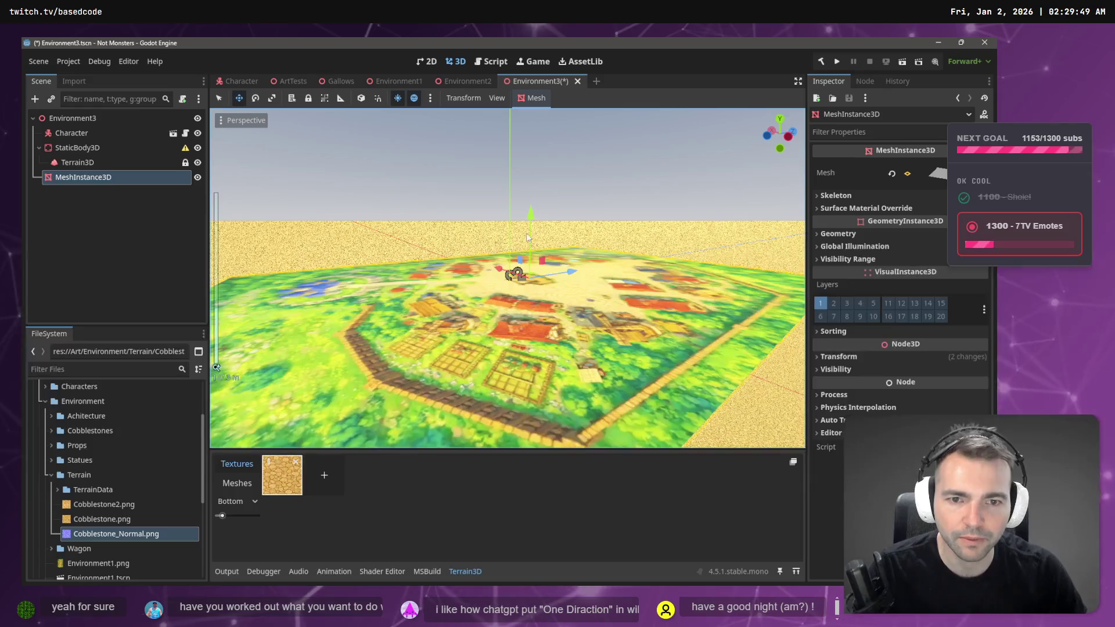
pyautogui.moveTo(529, 215); pyautogui.dragTo(538, 227)
pyautogui.click(543, 190)
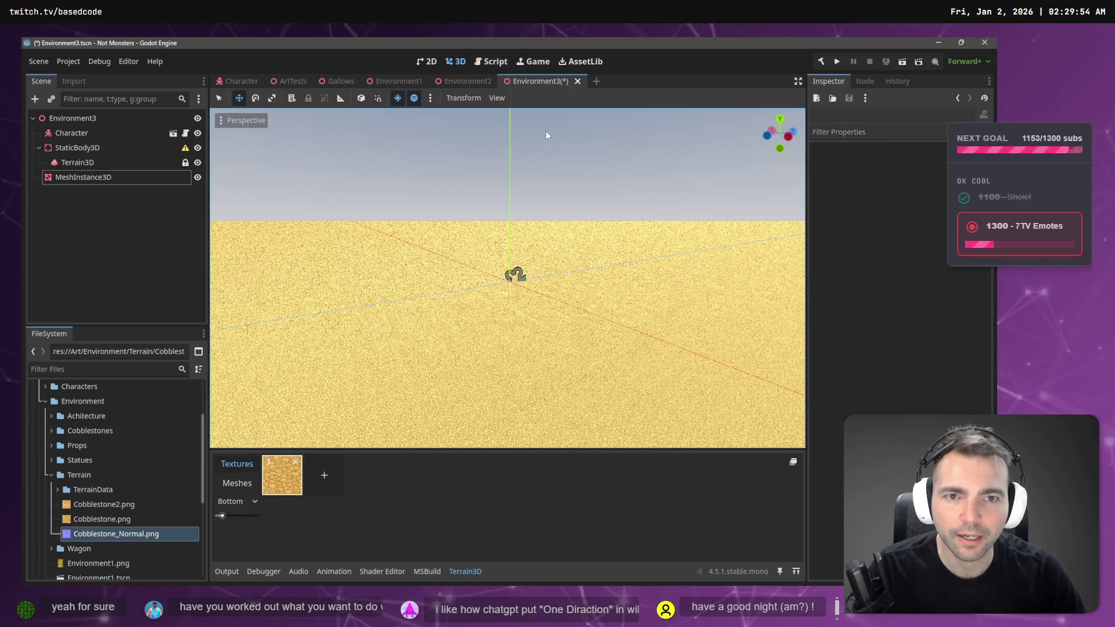
pyautogui.hotkey('ctrl', 's')
# Step: Rename the town map mesh node to PlacementGuide
pyautogui.doubleClick(79, 176)
pyautogui.write('PlacementGui')
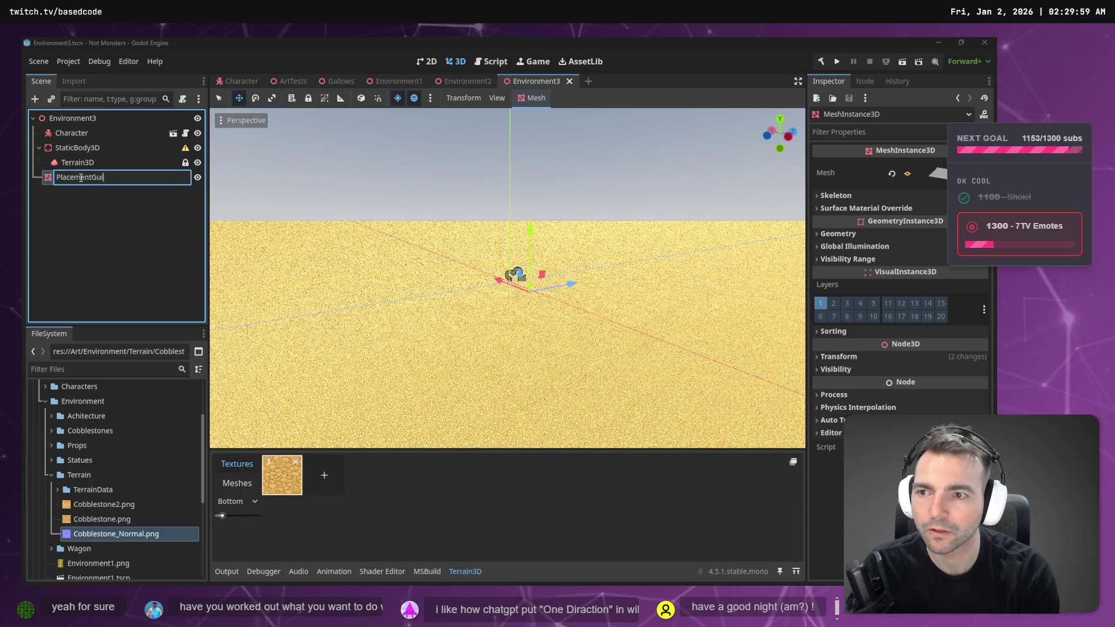
pyautogui.write('de')
pyautogui.press('Return')
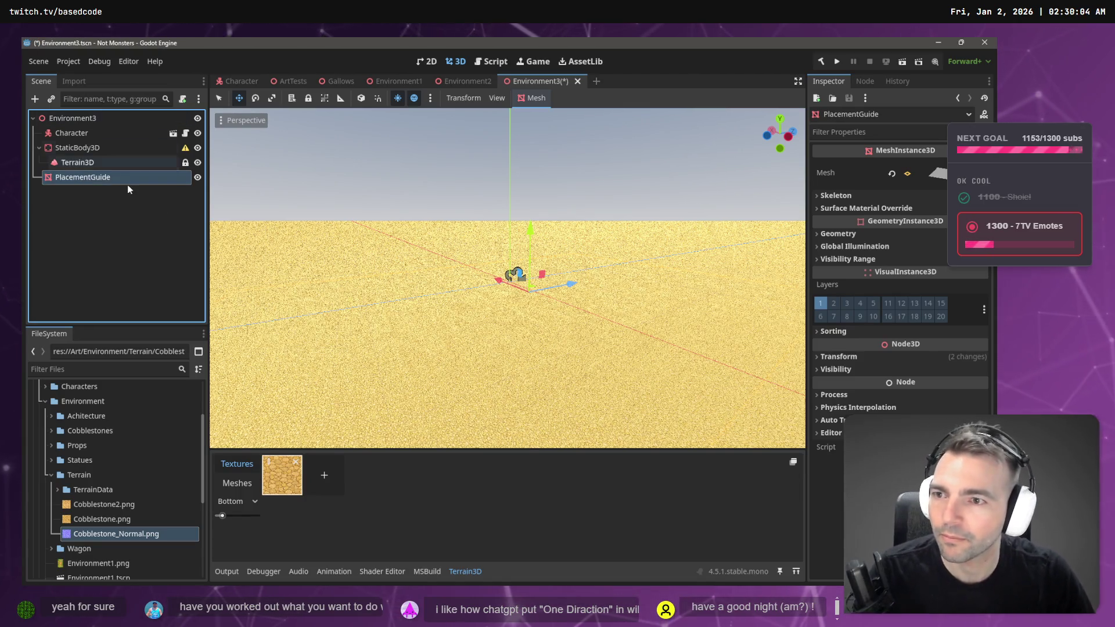
# Step: Save the scene and move Terrain3D directly under Environment3
pyautogui.hotkey('ctrl', 's')
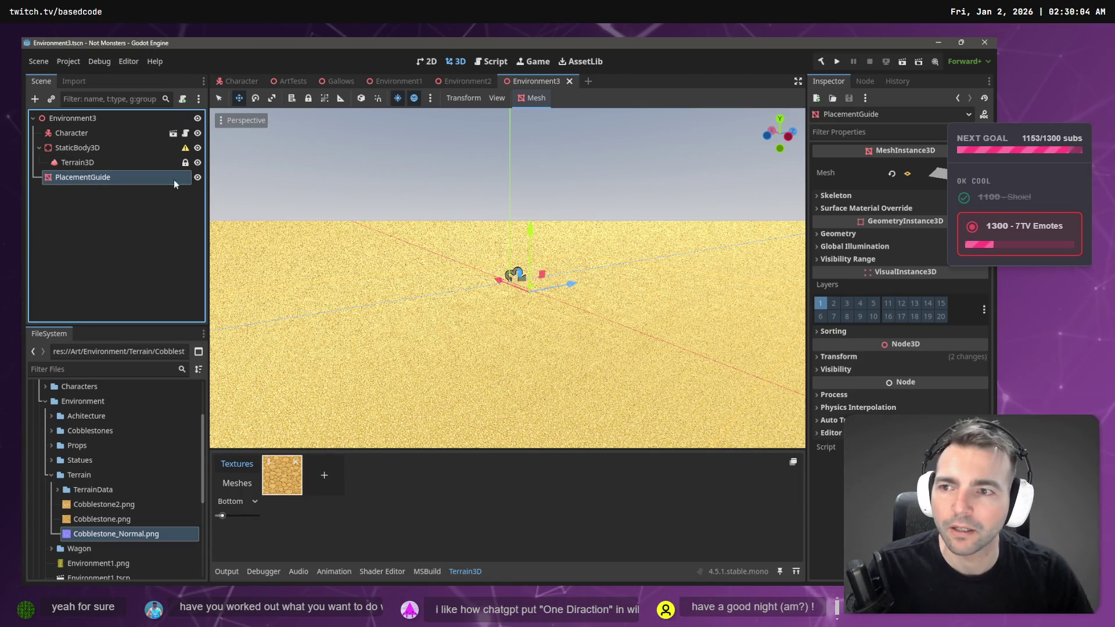
pyautogui.click(120, 148)
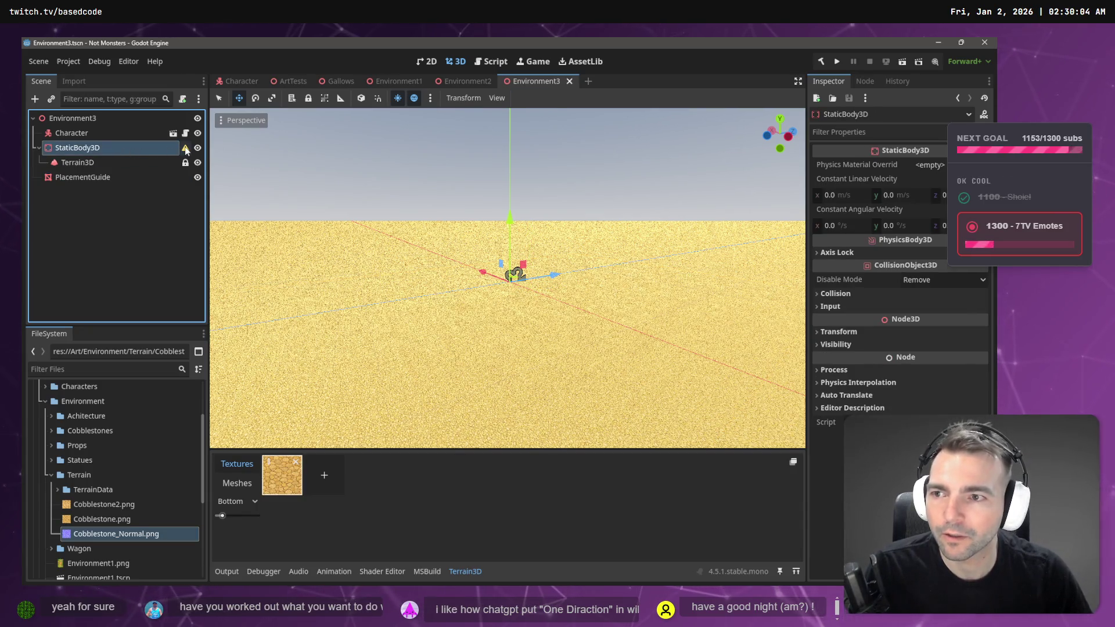
pyautogui.moveTo(77, 165); pyautogui.dragTo(77, 126)
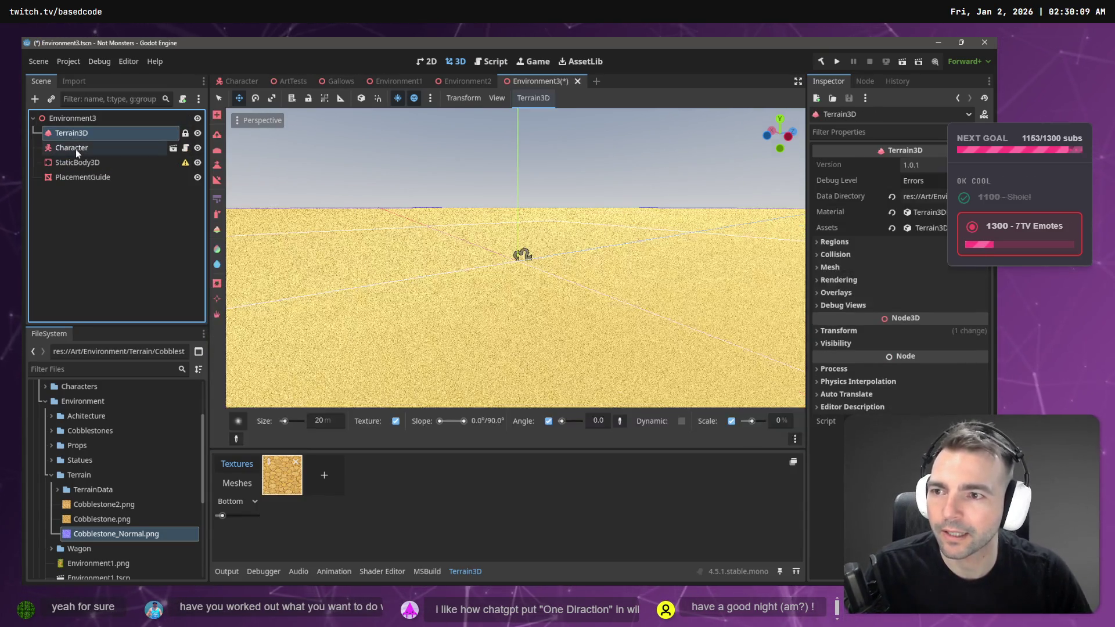
# Step: Delete the StaticBody3D node and return to the cobblestone texture in Chrome
pyautogui.click(75, 163)
pyautogui.press('Delete')
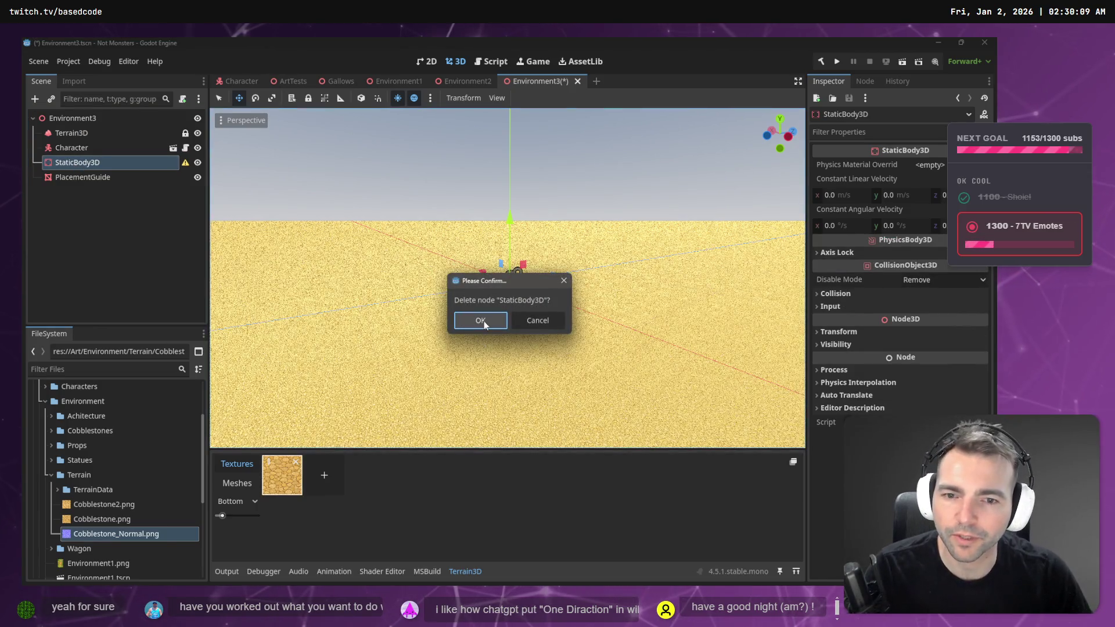
pyautogui.click(481, 321)
pyautogui.click(91, 211)
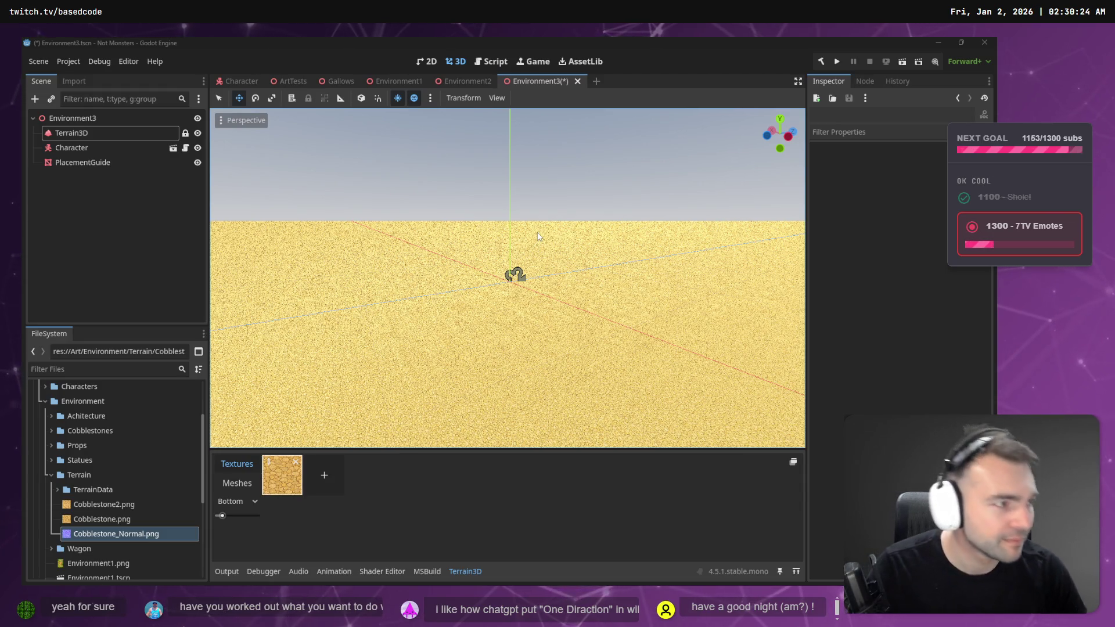
pyautogui.hotkey('alt', 'Tab')
pyautogui.scroll(2, 669, 302)
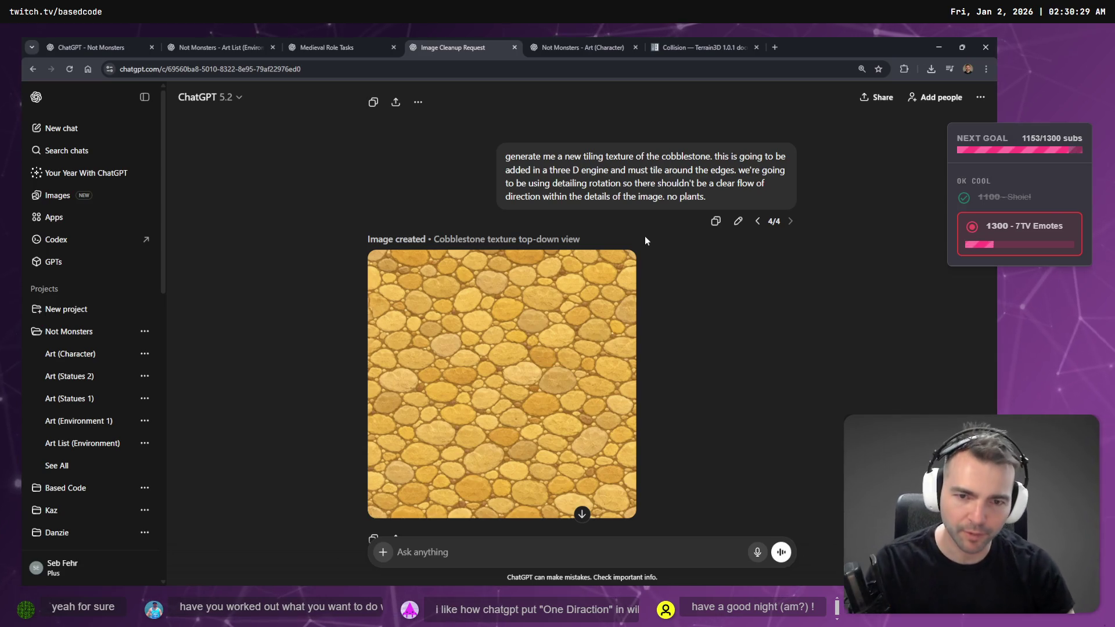
# Step: Open the cobblestone image at full size and copy it to the clipboard
pyautogui.click(482, 384)
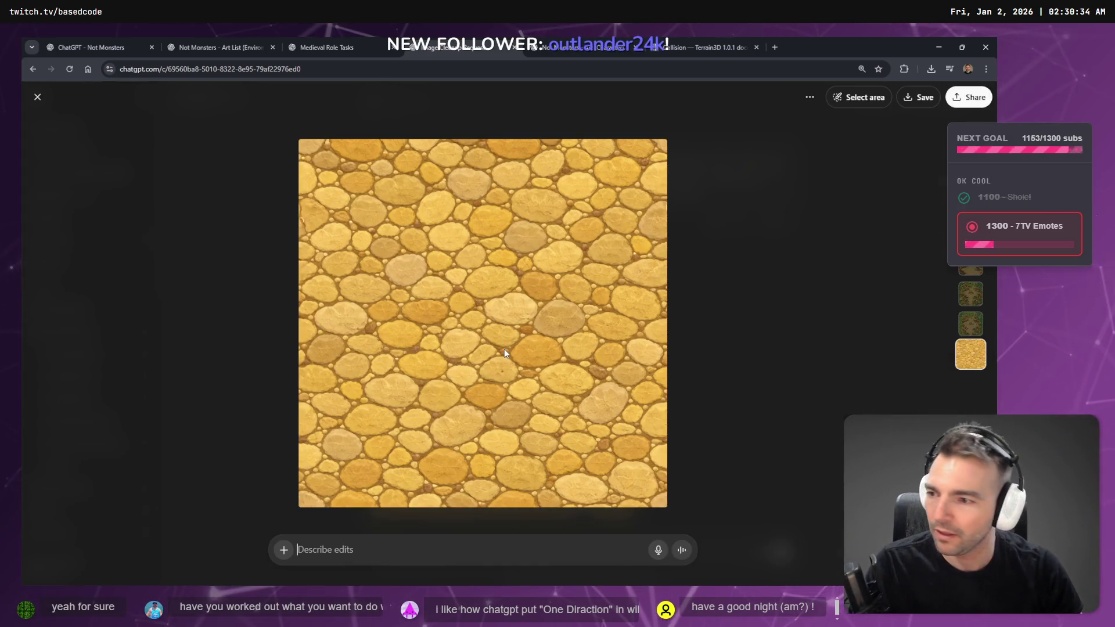
pyautogui.rightClick(505, 351)
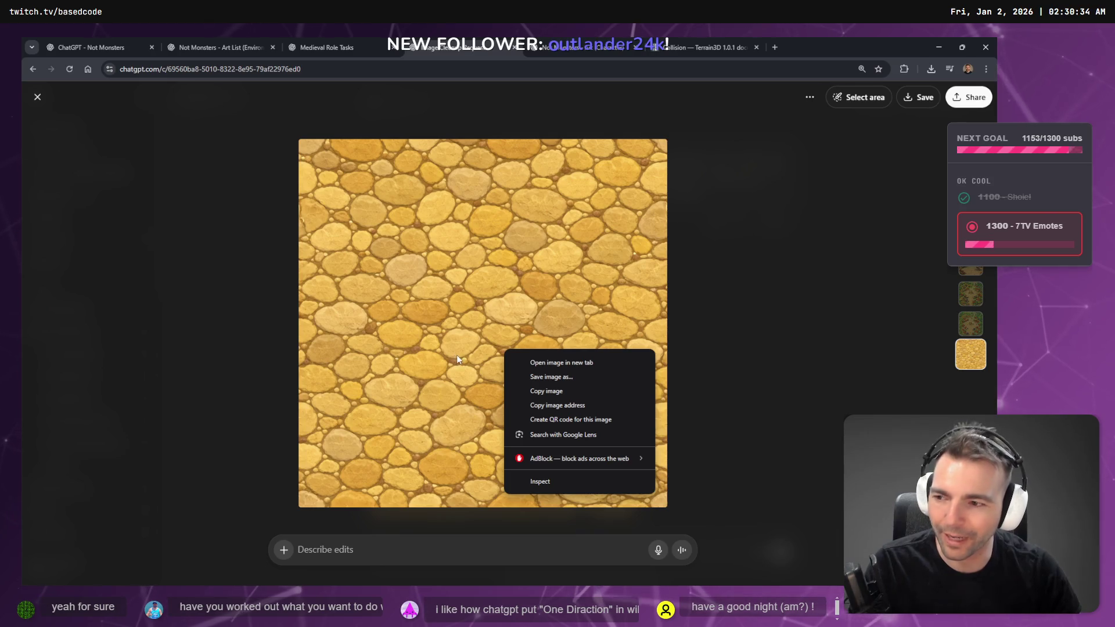
pyautogui.click(546, 391)
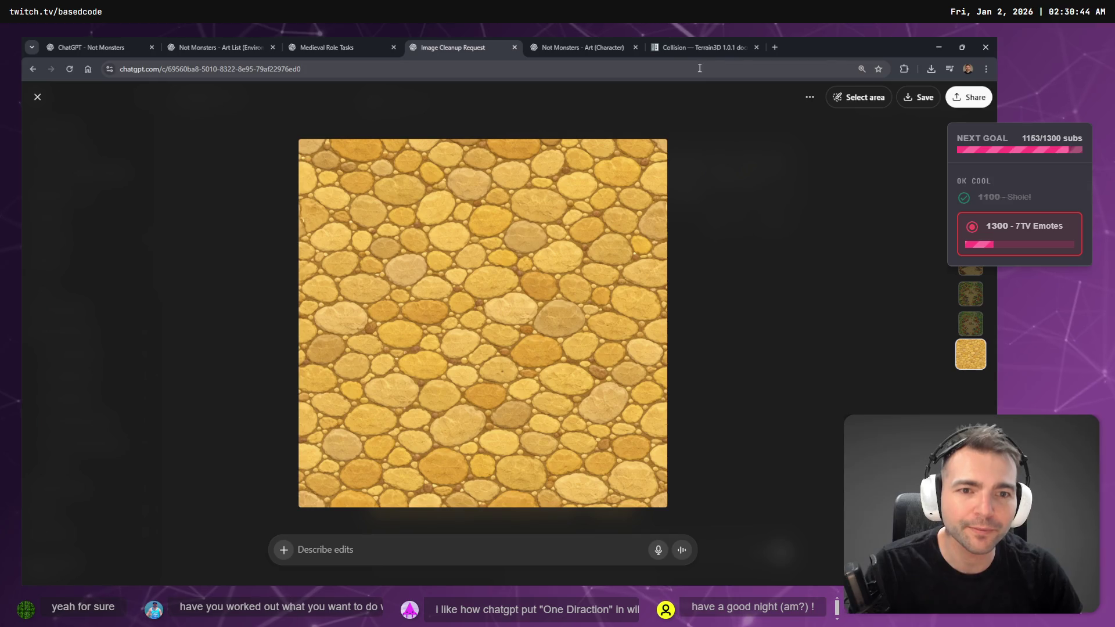
pyautogui.click(776, 47)
# Step: Open Photopea from the bookmarks in a new tab with the copied texture
pyautogui.click(114, 85)
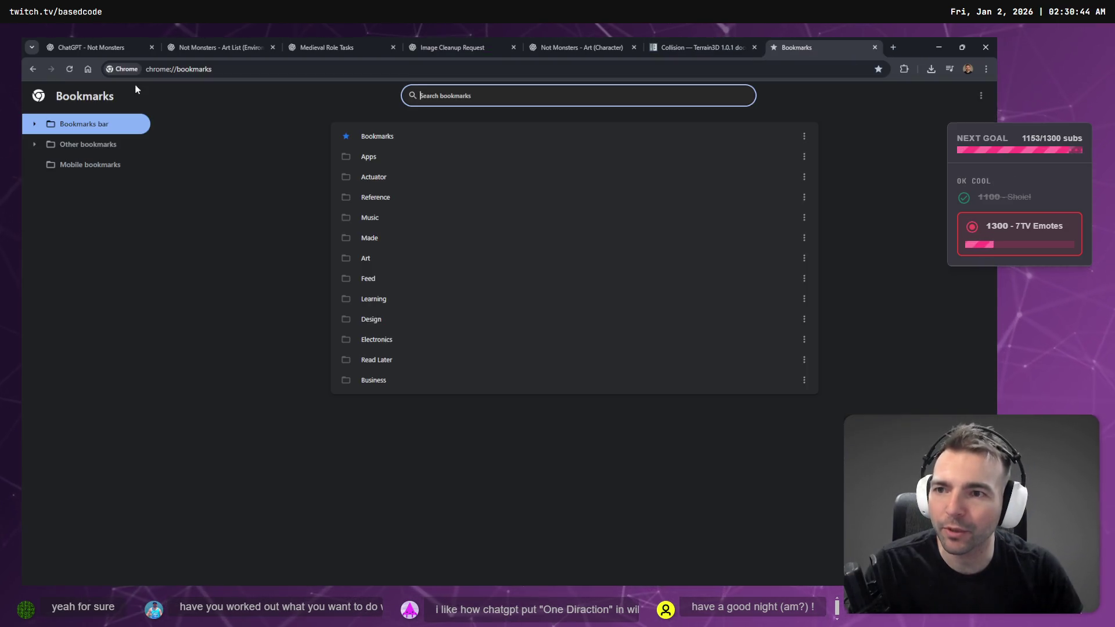
pyautogui.hotkey('ctrl', 'w')
pyautogui.hotkey('ctrl', 't')
pyautogui.click(142, 88)
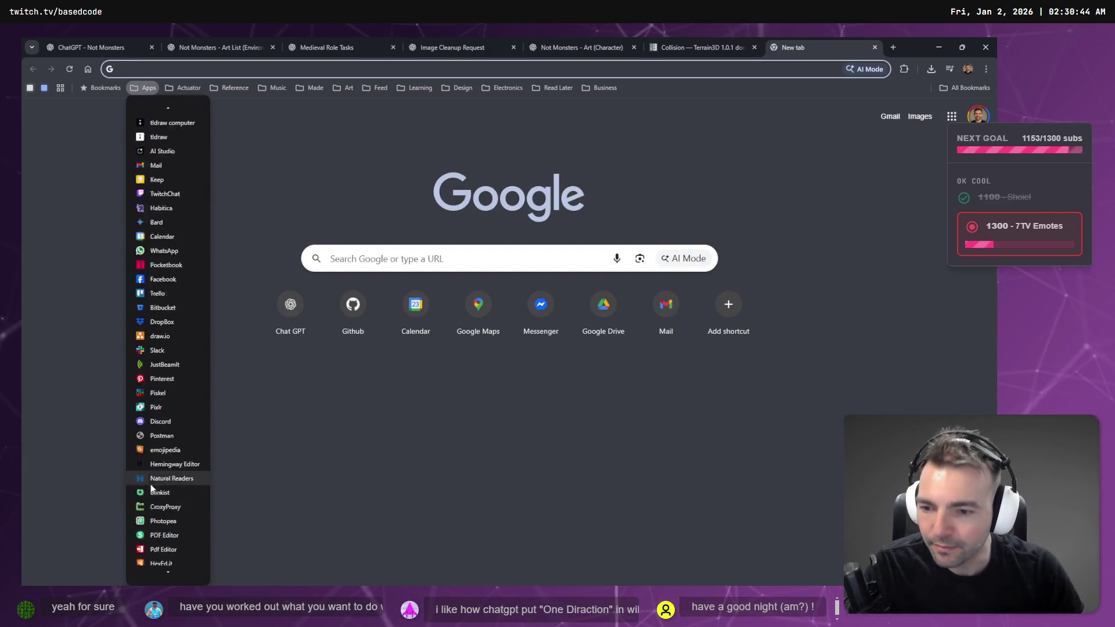
pyautogui.scroll(-2, 154, 494)
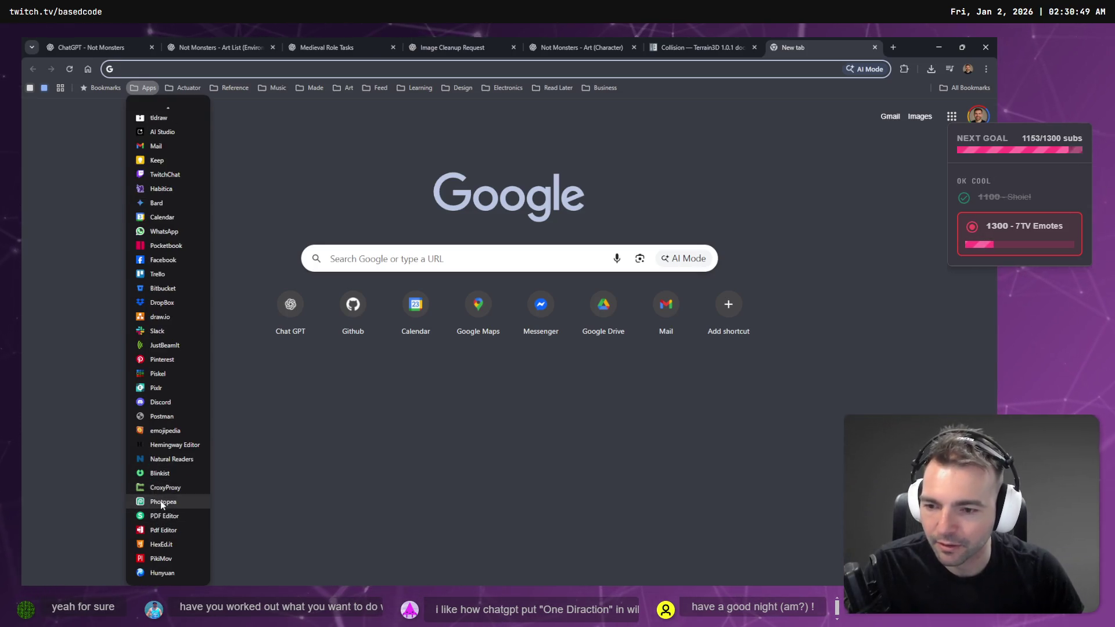
pyautogui.click(162, 502)
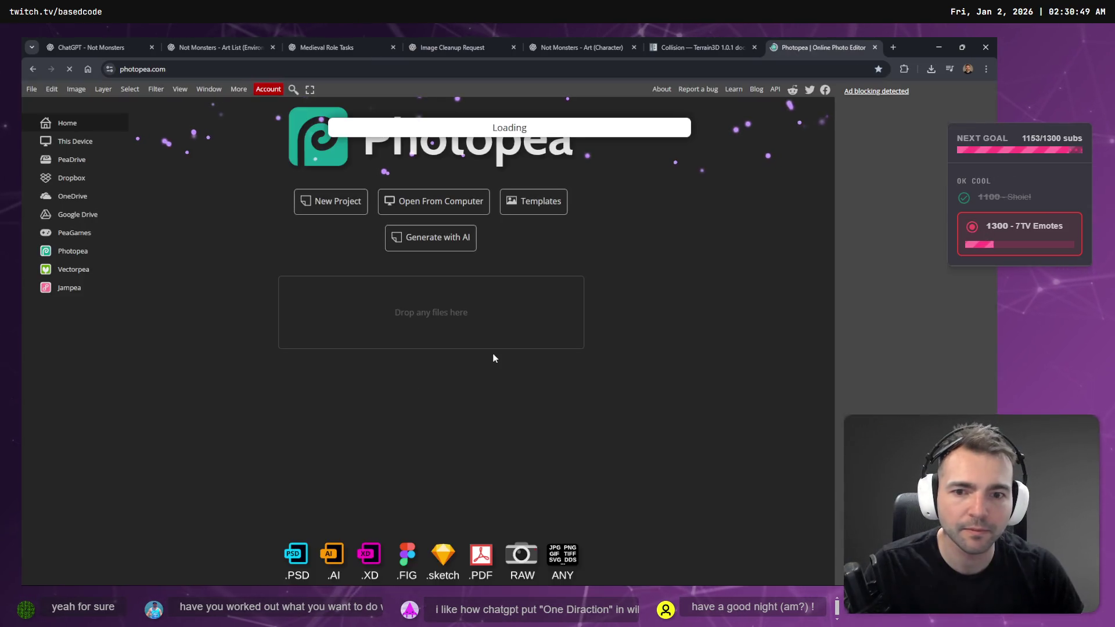
pyautogui.hotkey('ctrl', 't')
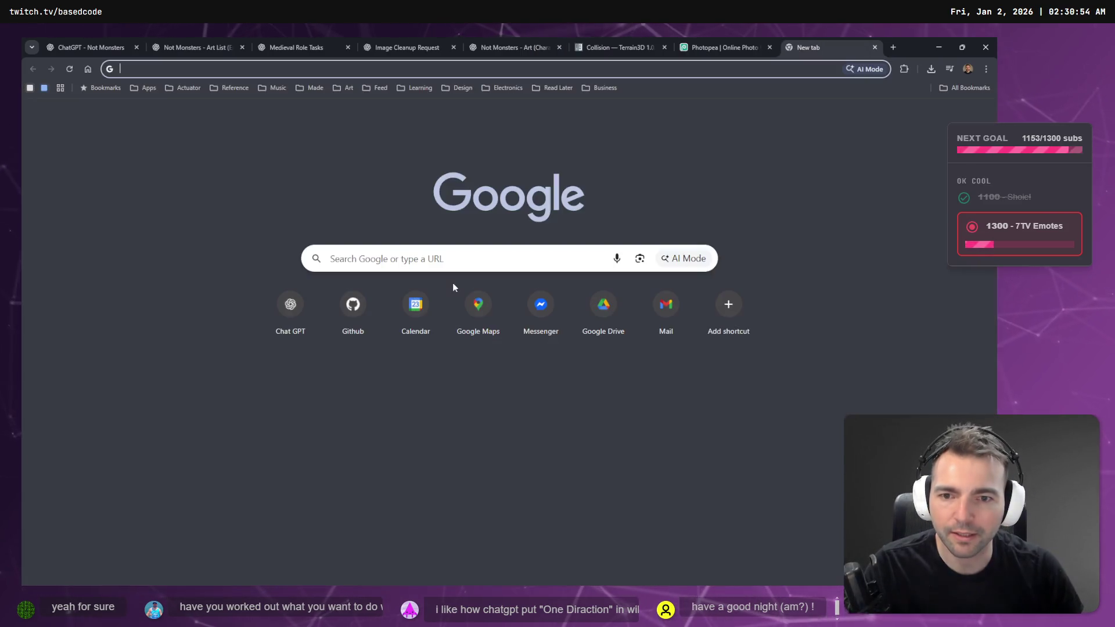
pyautogui.hotkey('ctrl', 'w')
pyautogui.press('a')
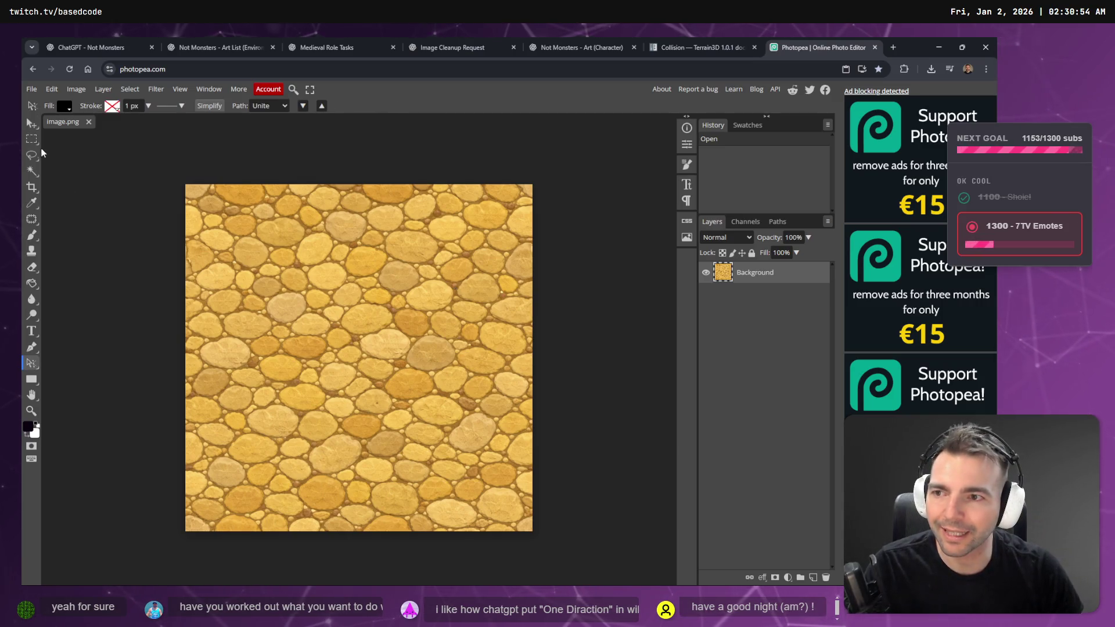
# Step: Select all and rotate the cobblestone texture about 90 degrees with Edit > Transform > Rotate
pyautogui.click(33, 138)
pyautogui.hotkey('ctrl', 'a')
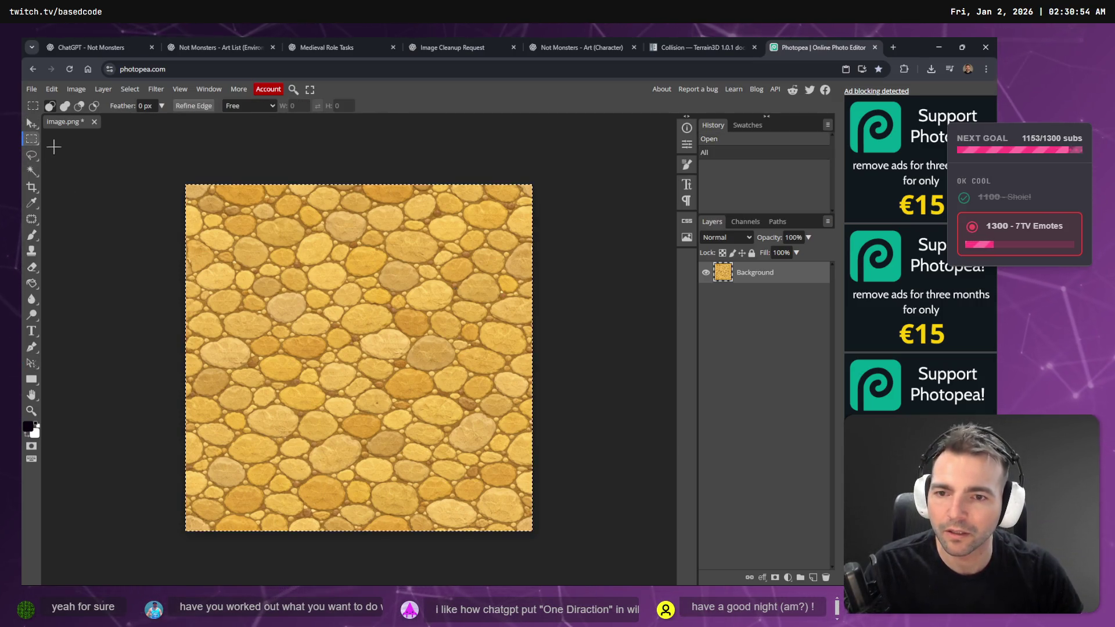
pyautogui.click(58, 89)
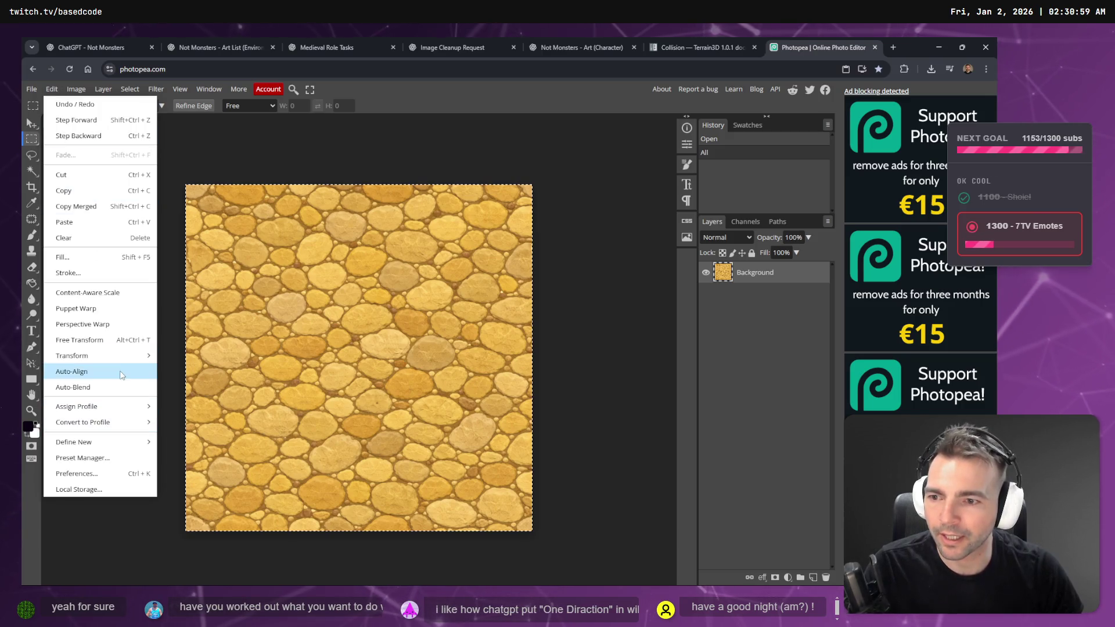
pyautogui.moveTo(133, 363)
pyautogui.click(207, 389)
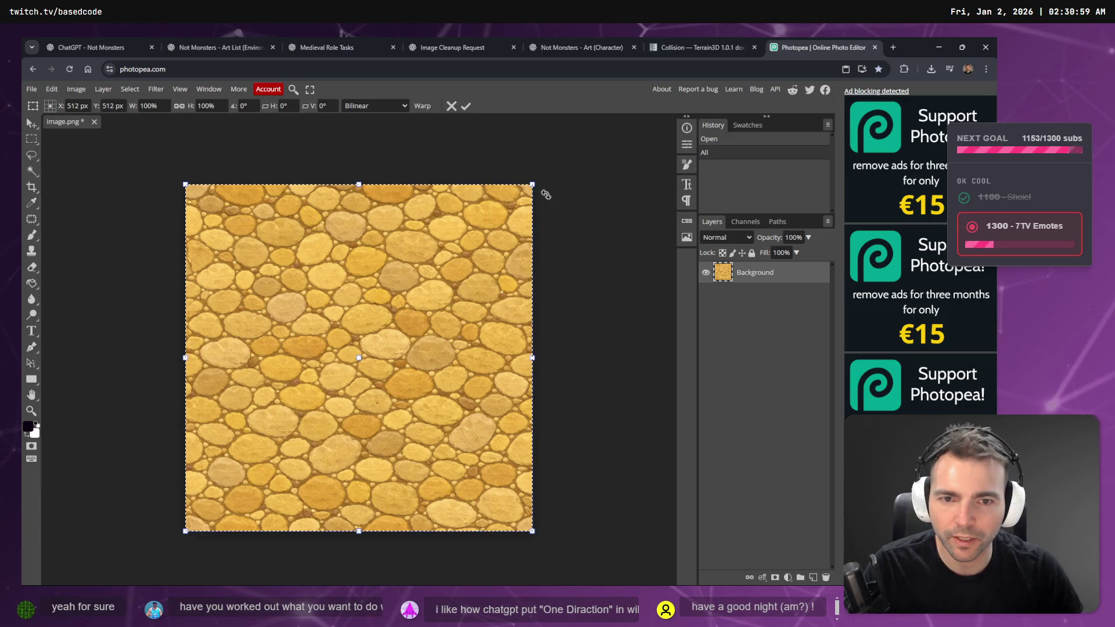
pyautogui.moveTo(542, 179)
pyautogui.mouseDown()
pyautogui.moveTo(597, 286)
pyautogui.moveTo(600, 470)
pyautogui.moveTo(558, 552)
pyautogui.moveTo(553, 438)
pyautogui.moveTo(403, 137)
pyautogui.moveTo(75, 341)
pyautogui.moveTo(359, 577)
pyautogui.moveTo(446, 341)
pyautogui.moveTo(488, 361)
pyautogui.moveTo(479, 480)
pyautogui.moveTo(494, 456)
pyautogui.mouseUp()
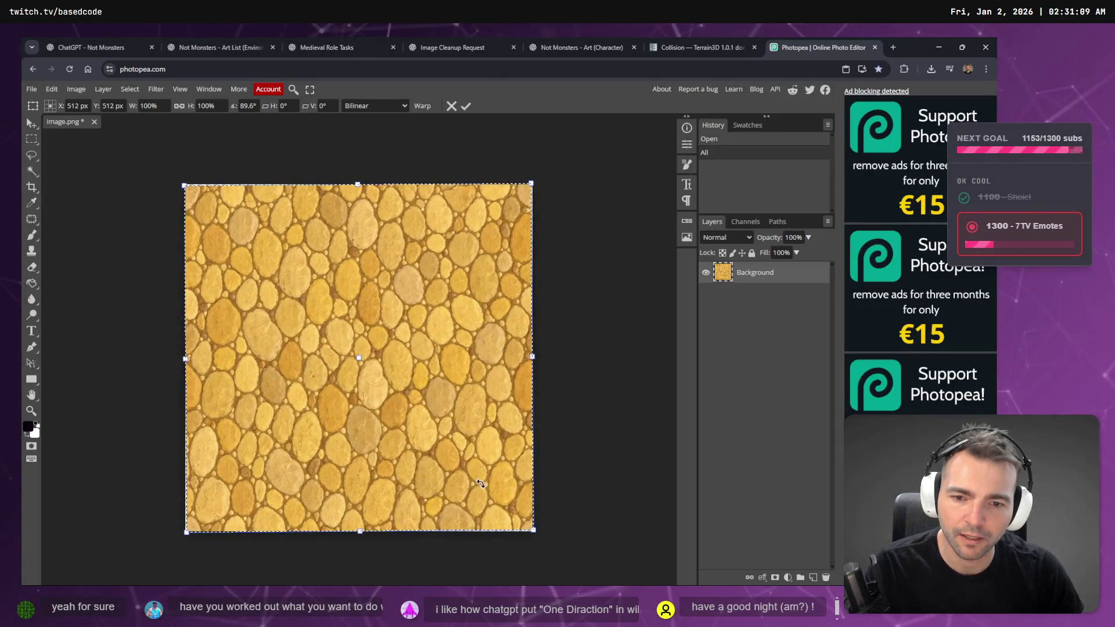
pyautogui.click(566, 43)
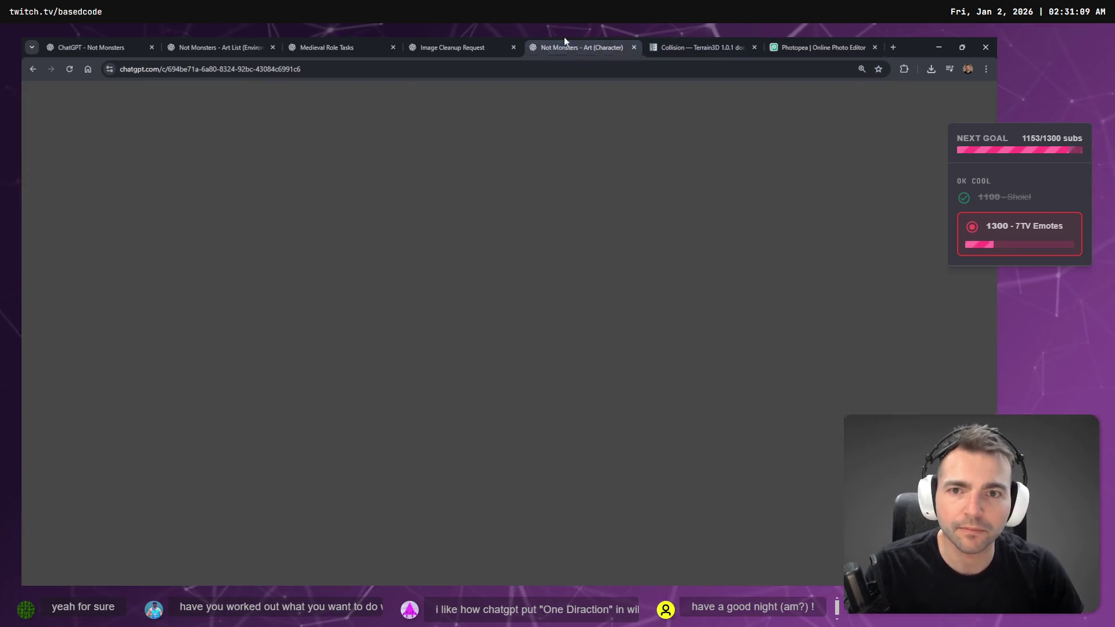
# Step: Go back to the Image Cleanup Request chat and look over the cobblestone image in the viewer
pyautogui.click(448, 41)
pyautogui.click(337, 41)
pyautogui.click(456, 46)
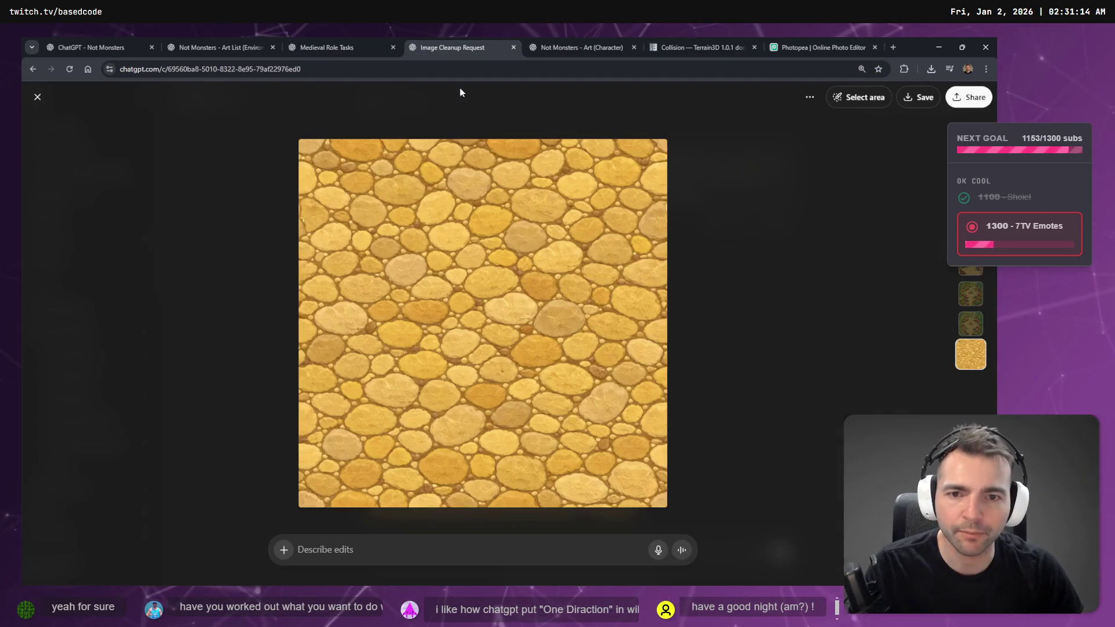
pyautogui.scroll(3, 639, 343)
pyautogui.scroll(-3, 639, 343)
pyautogui.rightClick(570, 338)
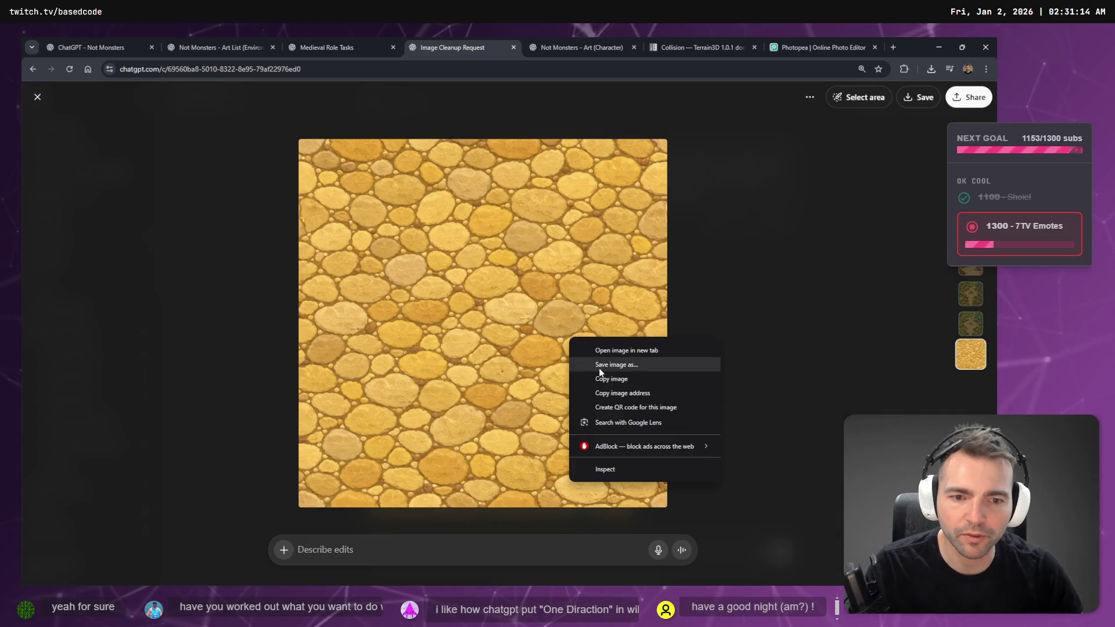
pyautogui.click(614, 379)
pyautogui.scroll(1, 588, 361)
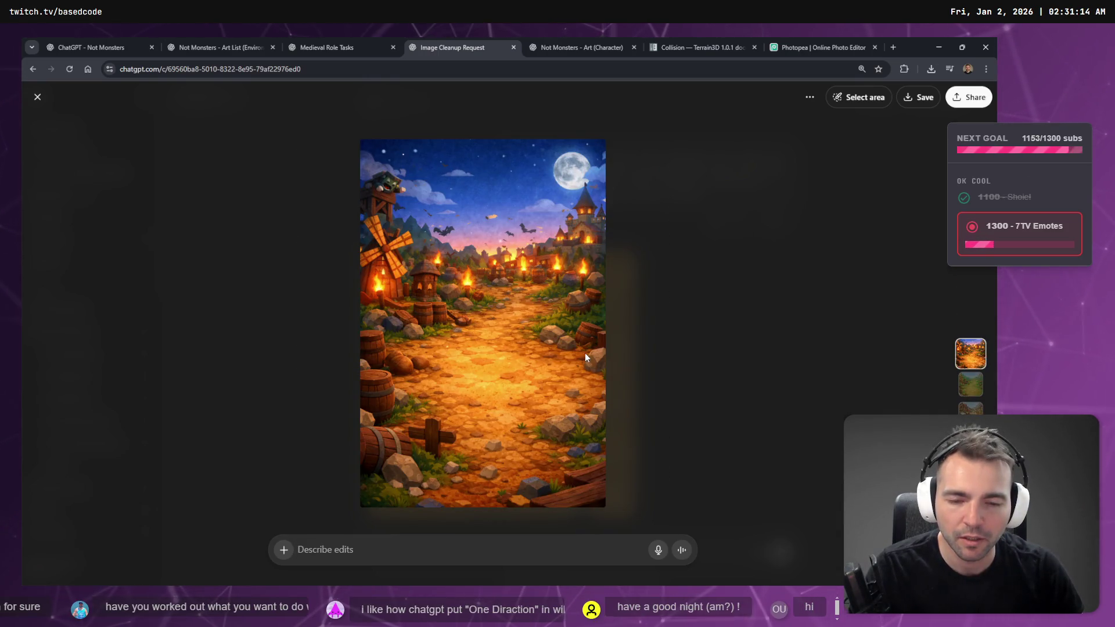
pyautogui.scroll(1, 585, 353)
pyautogui.scroll(1, 581, 347)
pyautogui.scroll(-2, 548, 305)
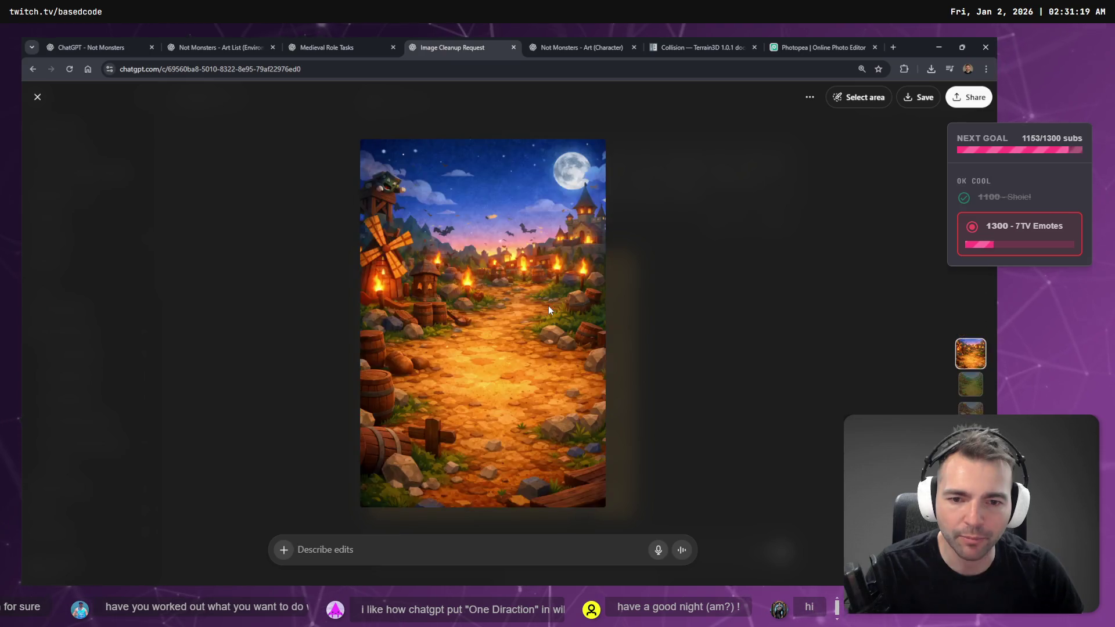
pyautogui.scroll(1, 546, 305)
pyautogui.scroll(1, 540, 309)
pyautogui.scroll(-1, 529, 320)
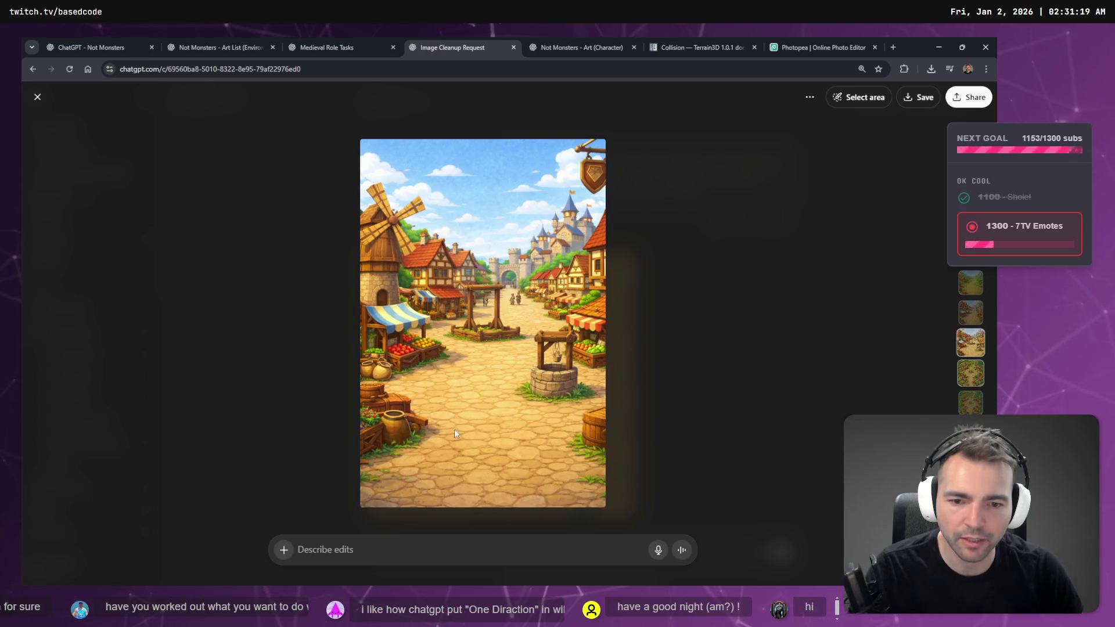
pyautogui.scroll(-2, 485, 435)
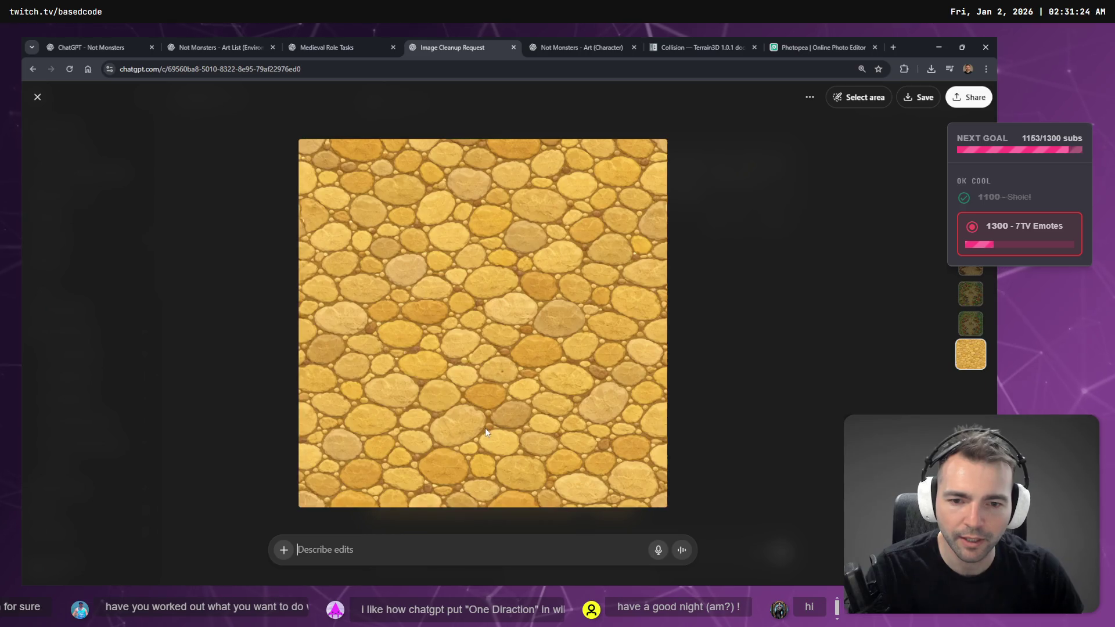
pyautogui.scroll(1, 485, 359)
pyautogui.scroll(-1, 488, 369)
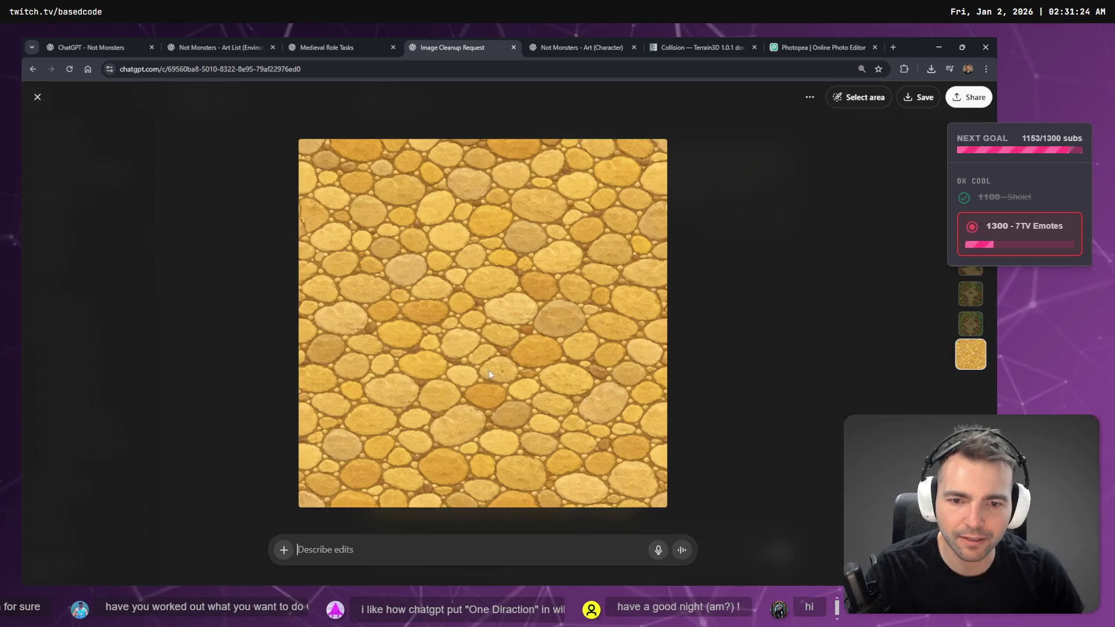
pyautogui.press('Escape')
# Step: Open the cobblestone texture full size and copy the image
pyautogui.scroll(4, 522, 357)
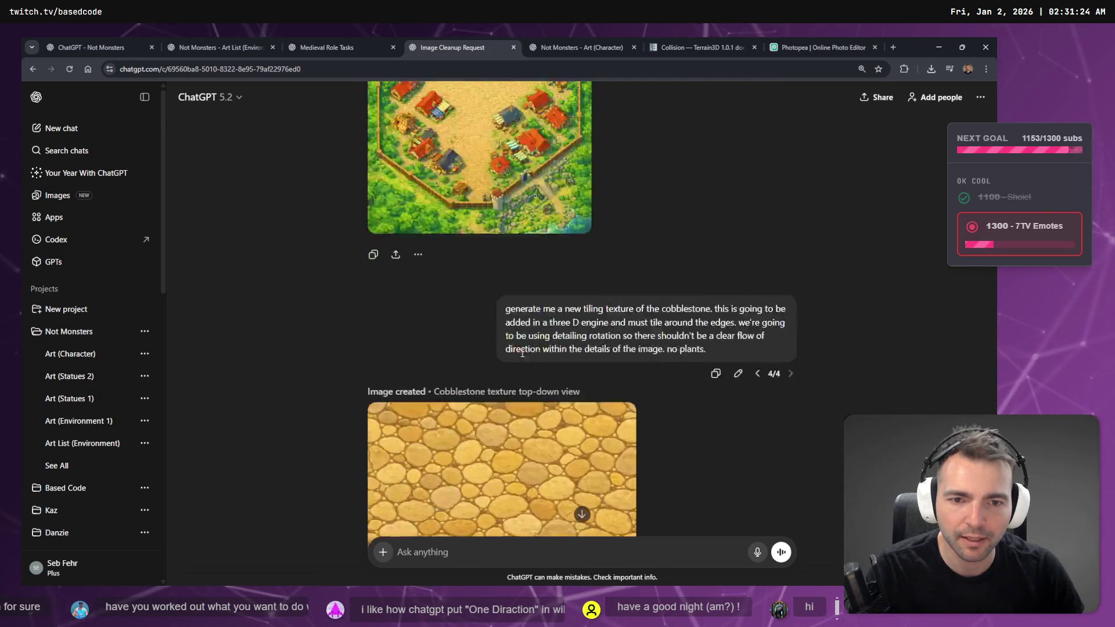
pyautogui.scroll(-5, 551, 368)
pyautogui.scroll(4, 552, 375)
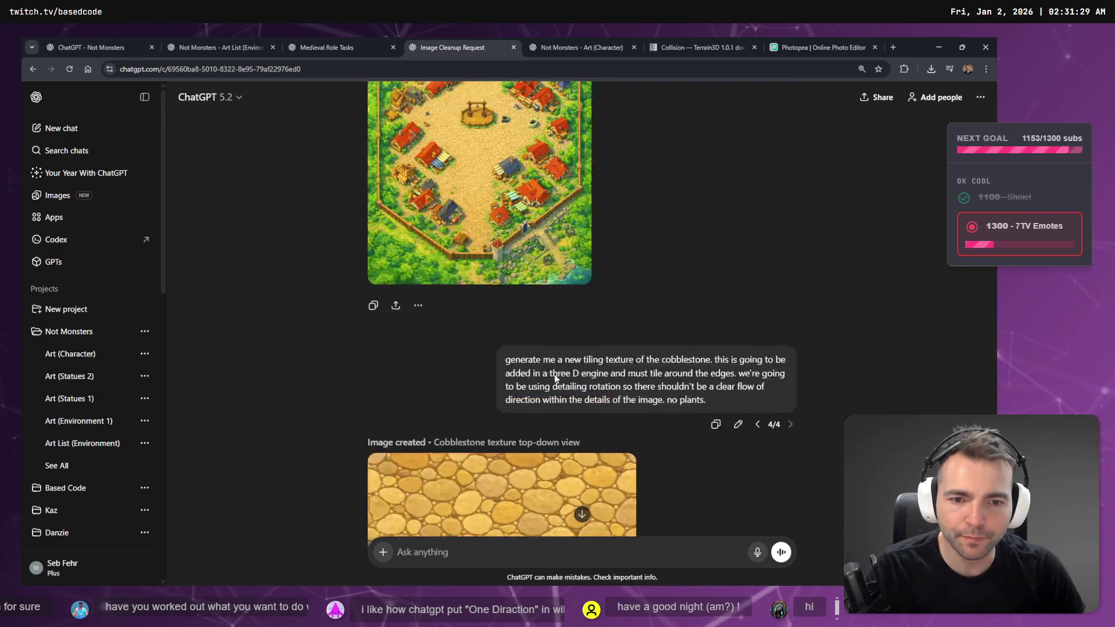
pyautogui.scroll(-2, 555, 374)
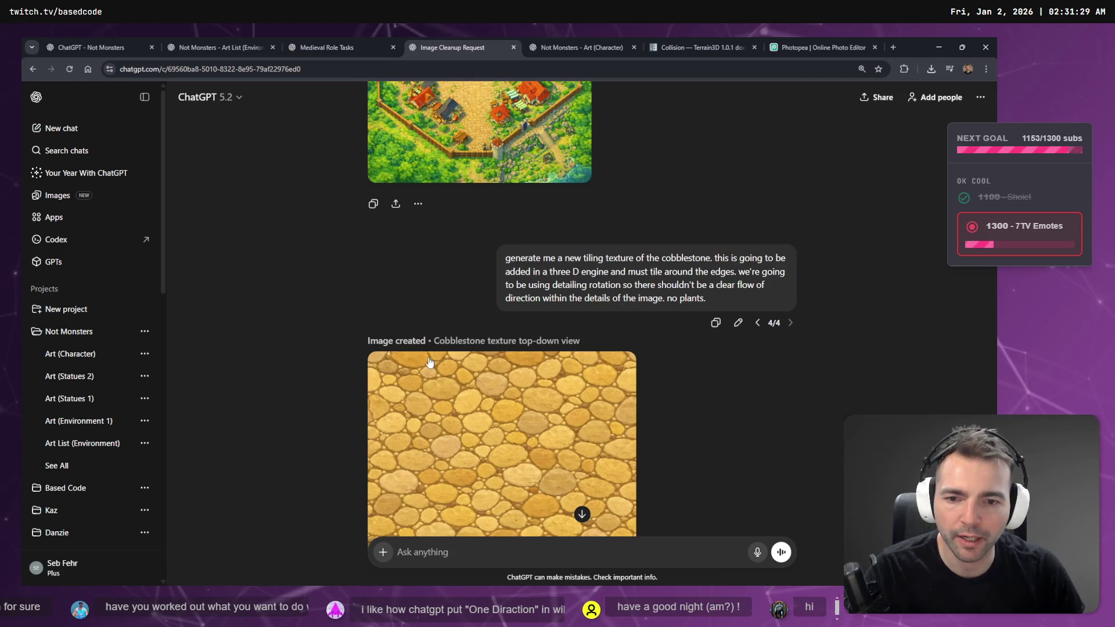
pyautogui.click(445, 384)
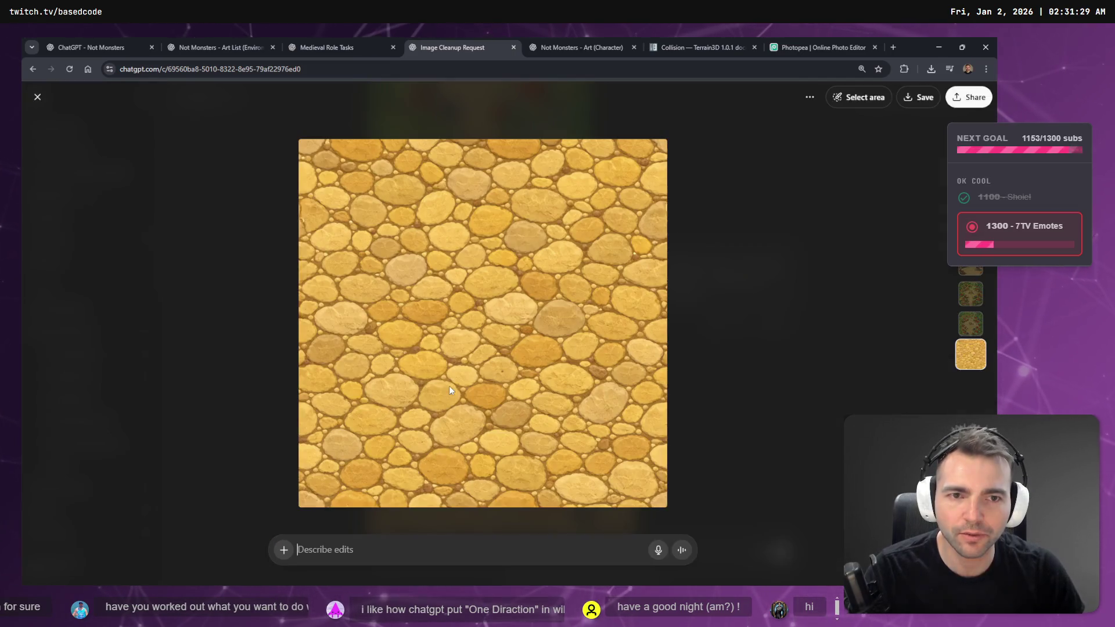
pyautogui.rightClick(470, 346)
pyautogui.click(523, 388)
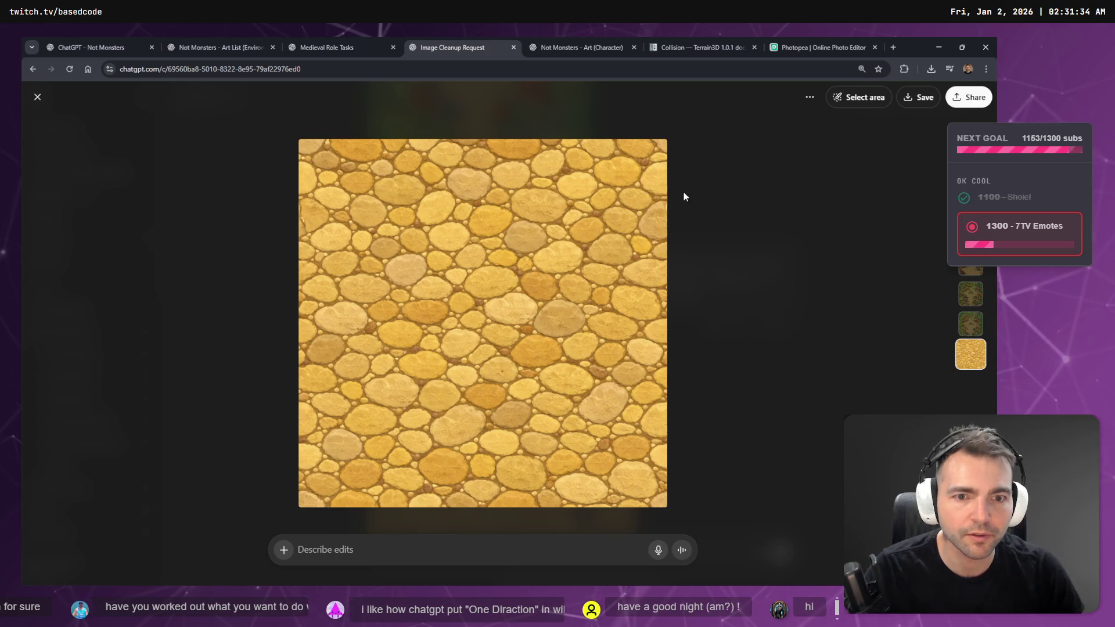
pyautogui.click(684, 197)
pyautogui.scroll(3, 635, 340)
pyautogui.scroll(-2, 758, 351)
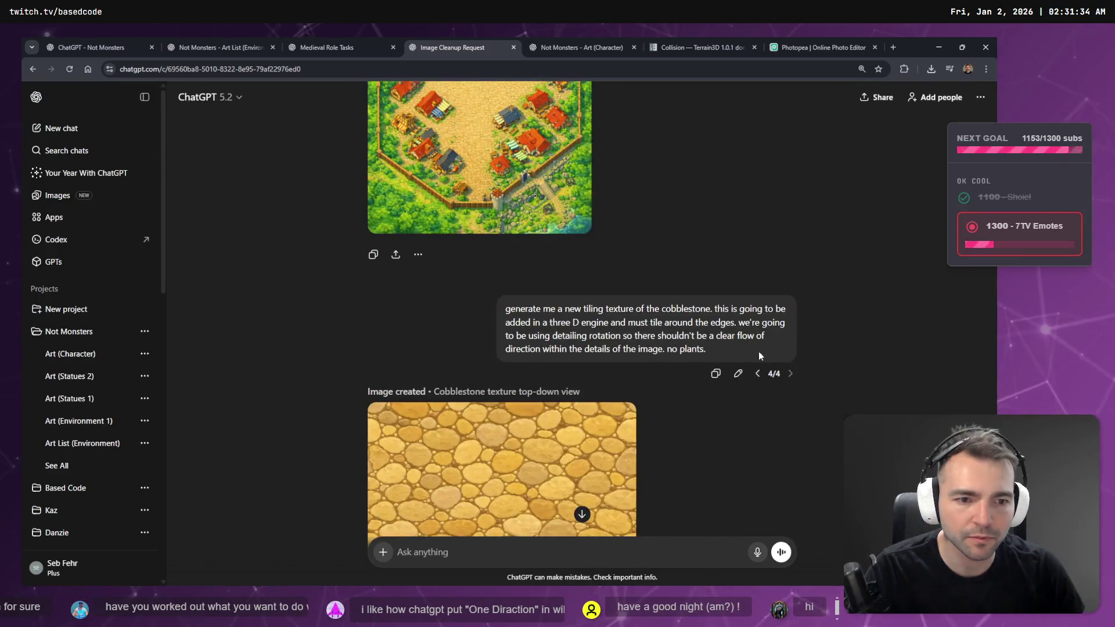
pyautogui.click(740, 373)
# Step: Replace the prompt with a dictated request for a detailed cartoony cobblestone description and send it
pyautogui.hotkey('ctrl', 'a')
pyautogui.press('BackSpace')
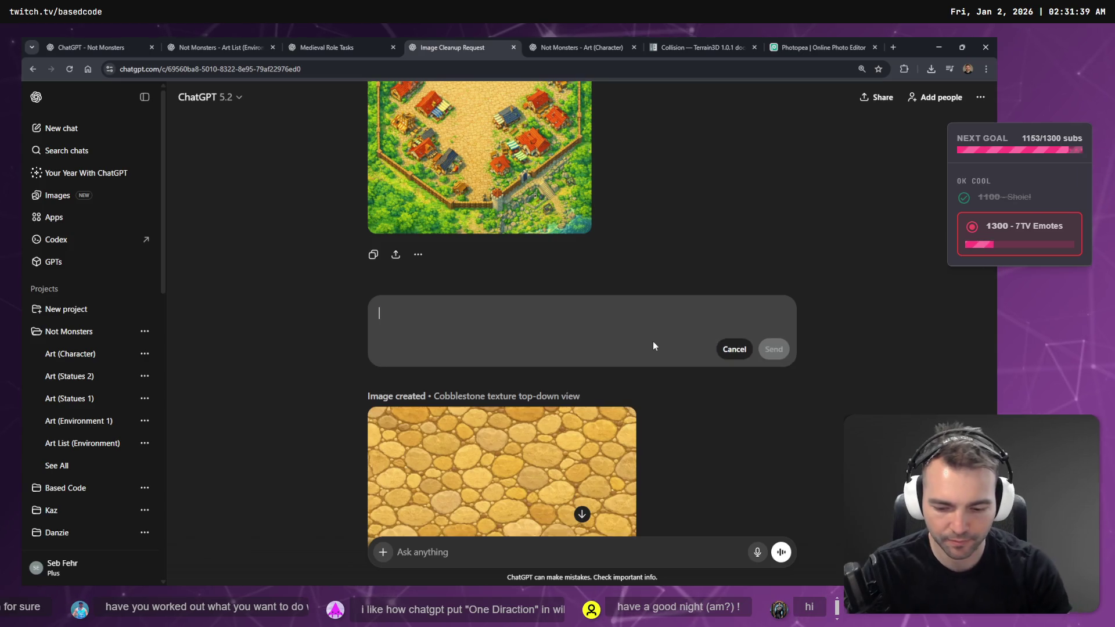
pyautogui.press('super+h')
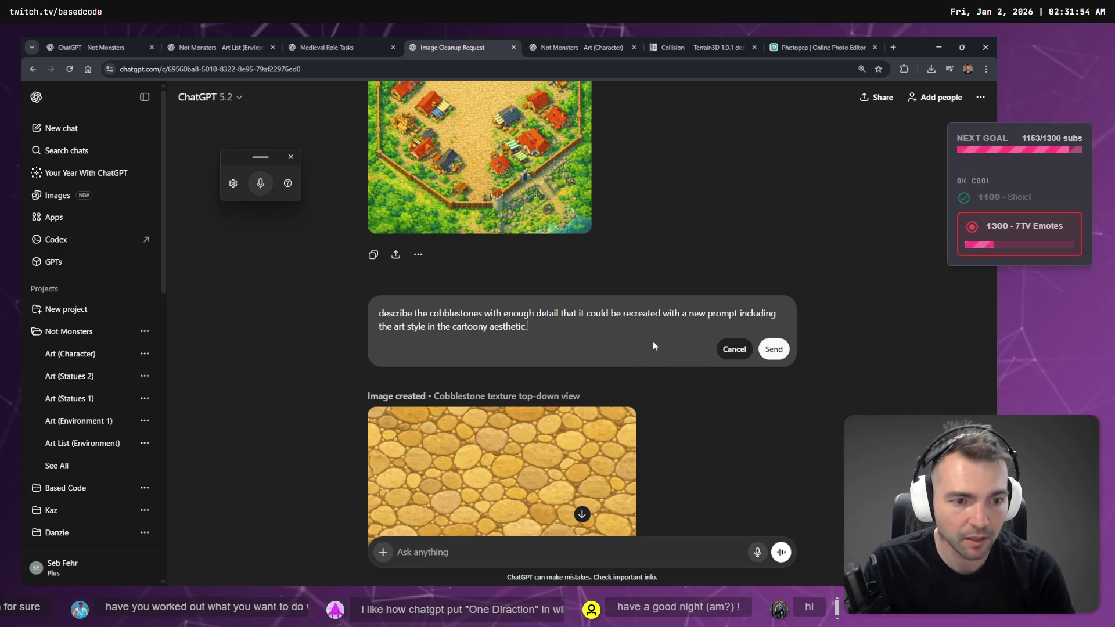
pyautogui.press('Return')
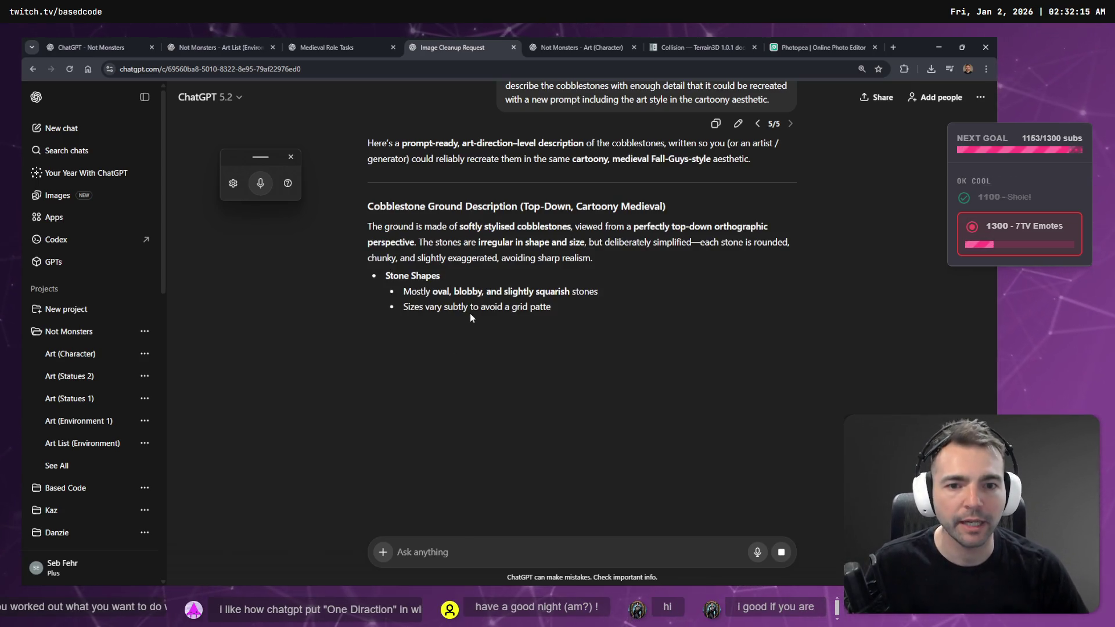
# Step: Copy the Cobblestone Ground Description text from ChatGPT's reply and open a new browser tab
pyautogui.scroll(-1, 469, 312)
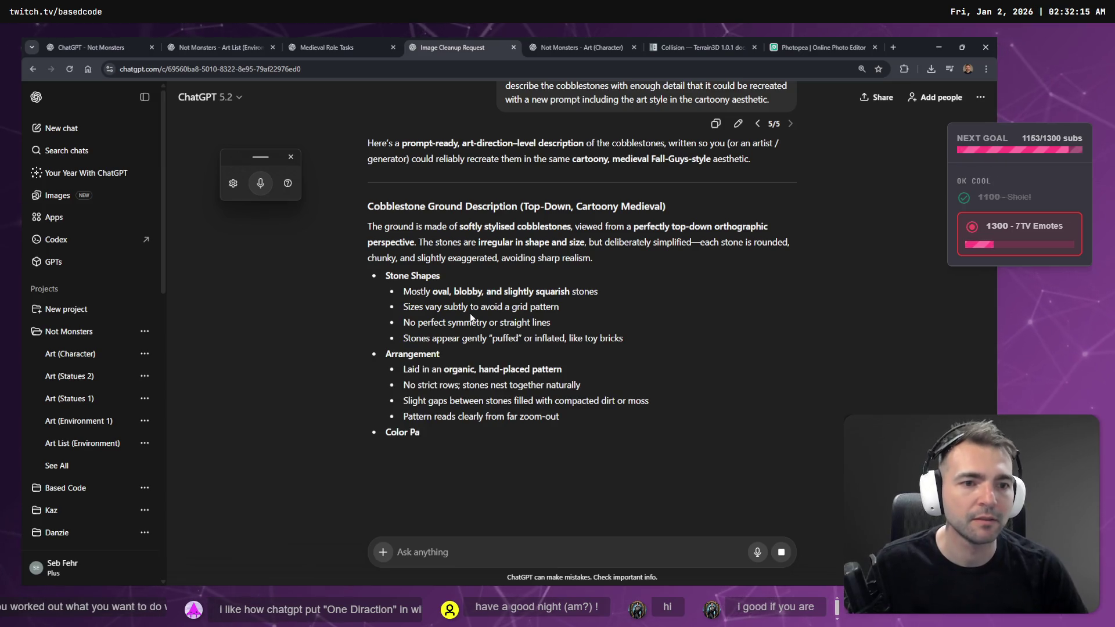
pyautogui.scroll(-1, 470, 312)
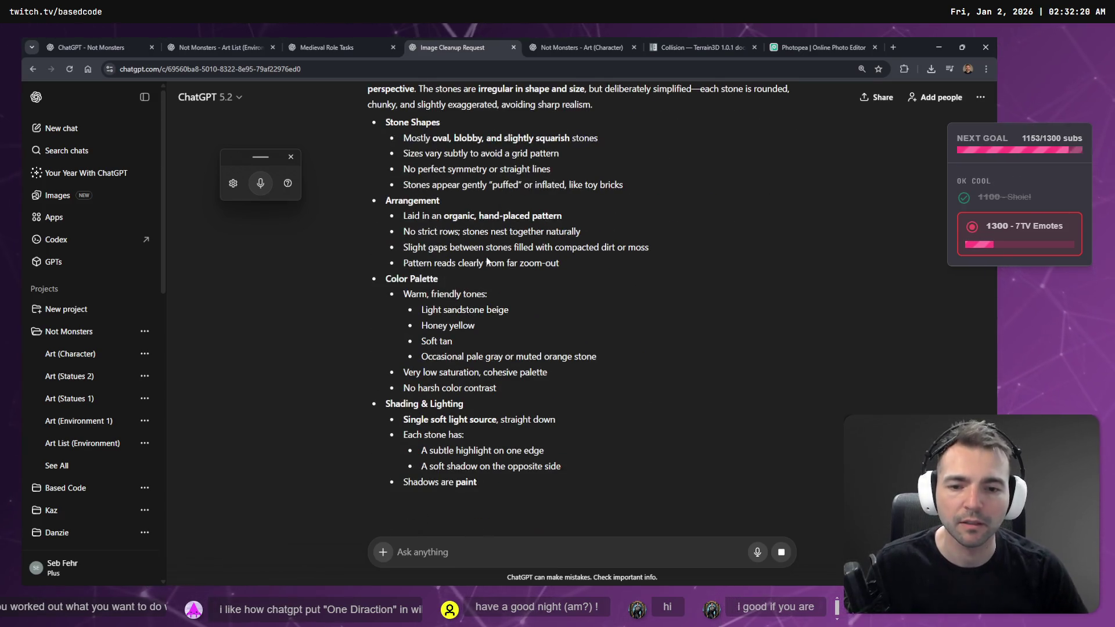
pyautogui.scroll(-2, 556, 367)
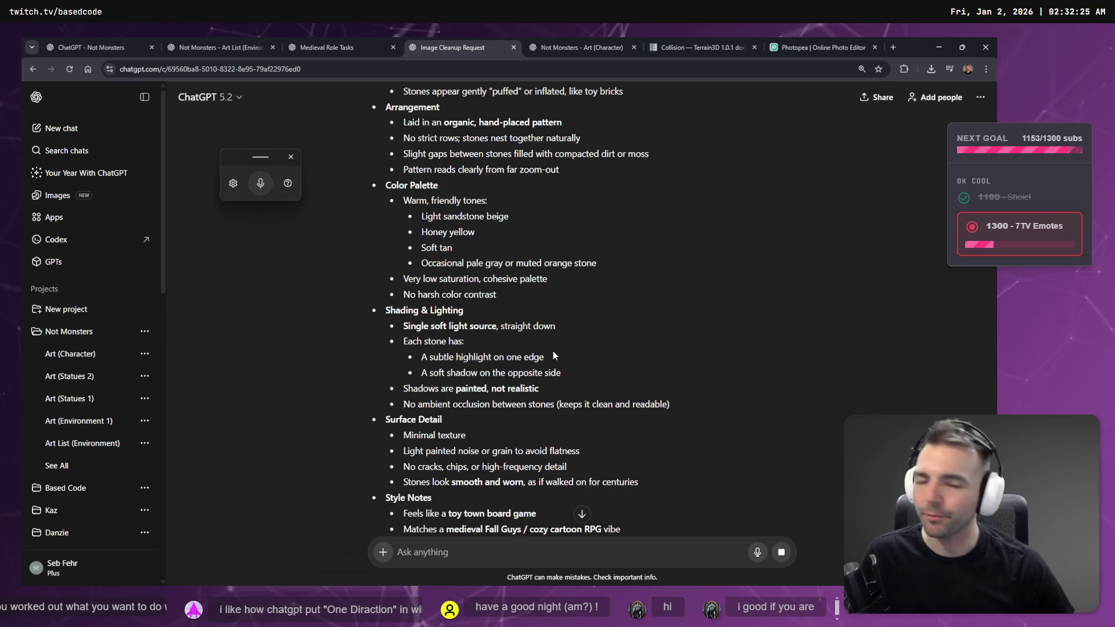
pyautogui.scroll(-5, 556, 351)
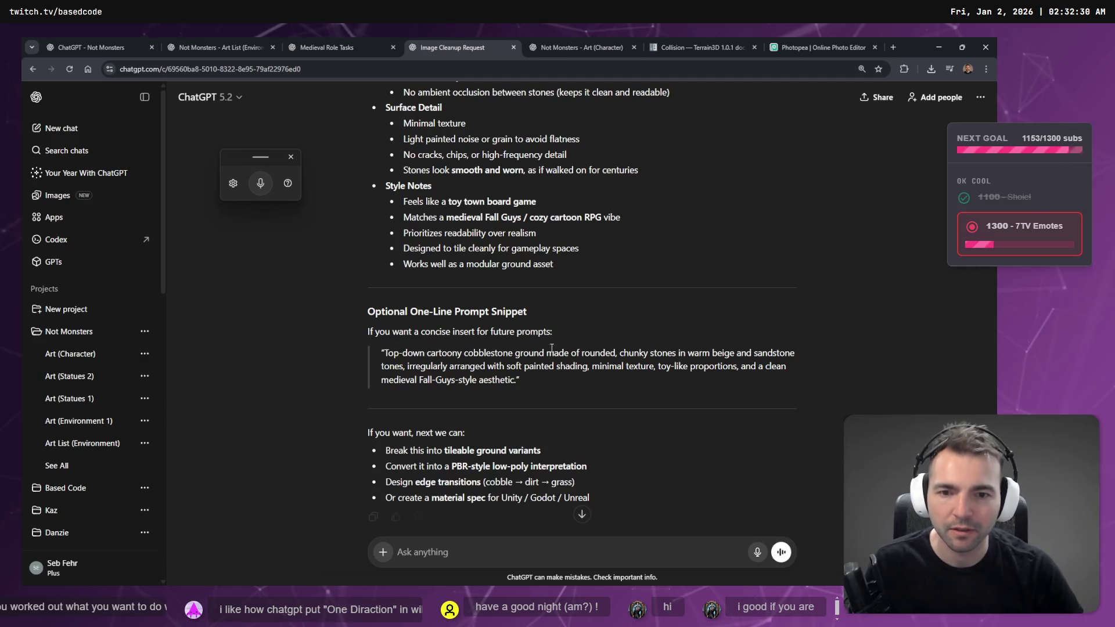
pyautogui.moveTo(588, 278)
pyautogui.mouseDown()
pyautogui.moveTo(570, 218)
pyautogui.moveTo(448, 172)
pyautogui.moveTo(447, 206)
pyautogui.moveTo(407, 175)
pyautogui.moveTo(371, 104)
pyautogui.mouseUp()
pyautogui.scroll(2, 641, 220)
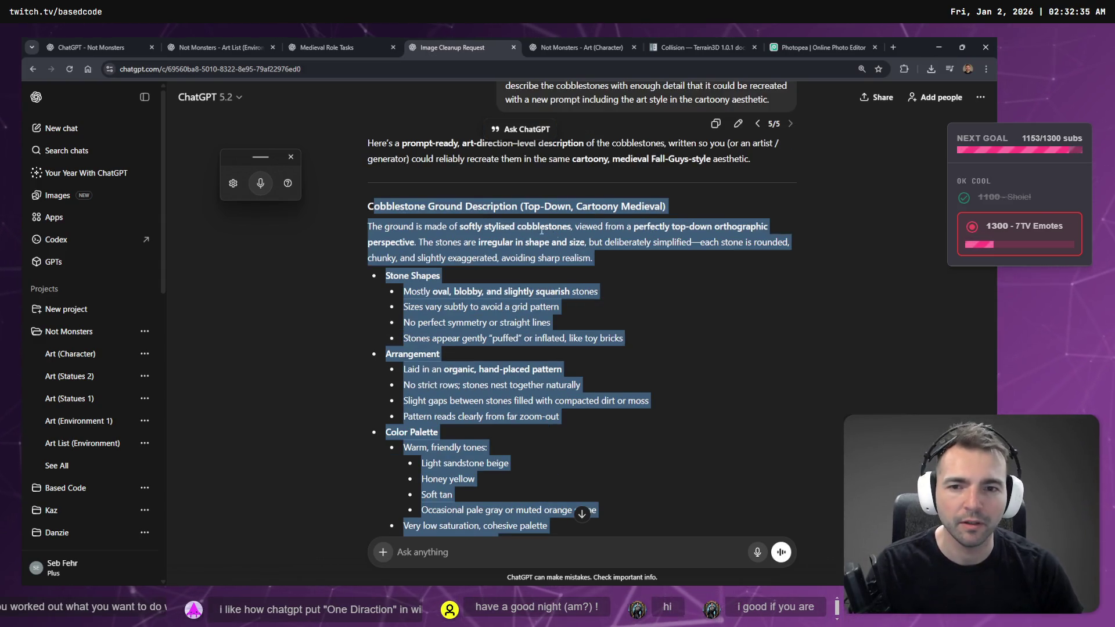
pyautogui.hotkey('ctrl', 't')
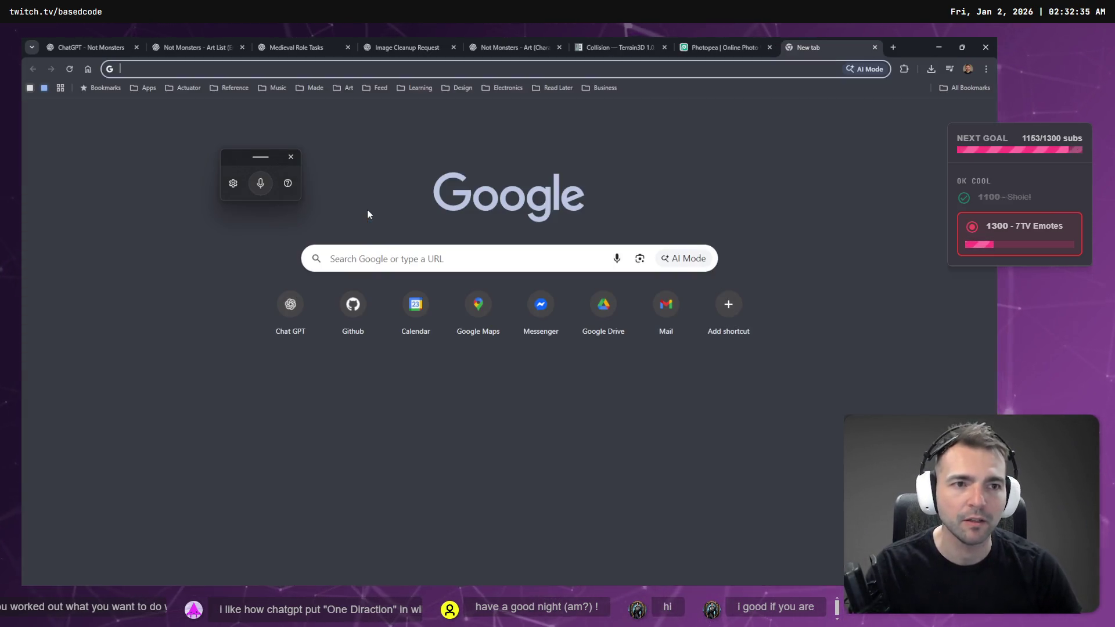
# Step: Load chat.openai.com in the new tab and paste the cobblestone description into the message box
pyautogui.write('chat.openai.com')
pyautogui.press('Return')
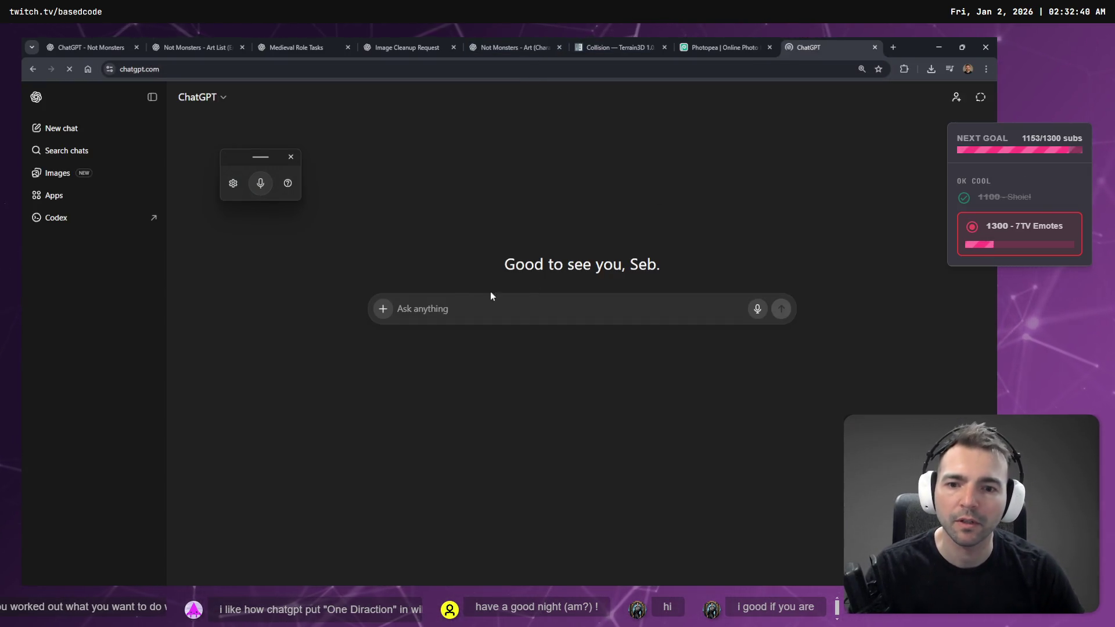
pyautogui.hotkey('ctrl', 'v')
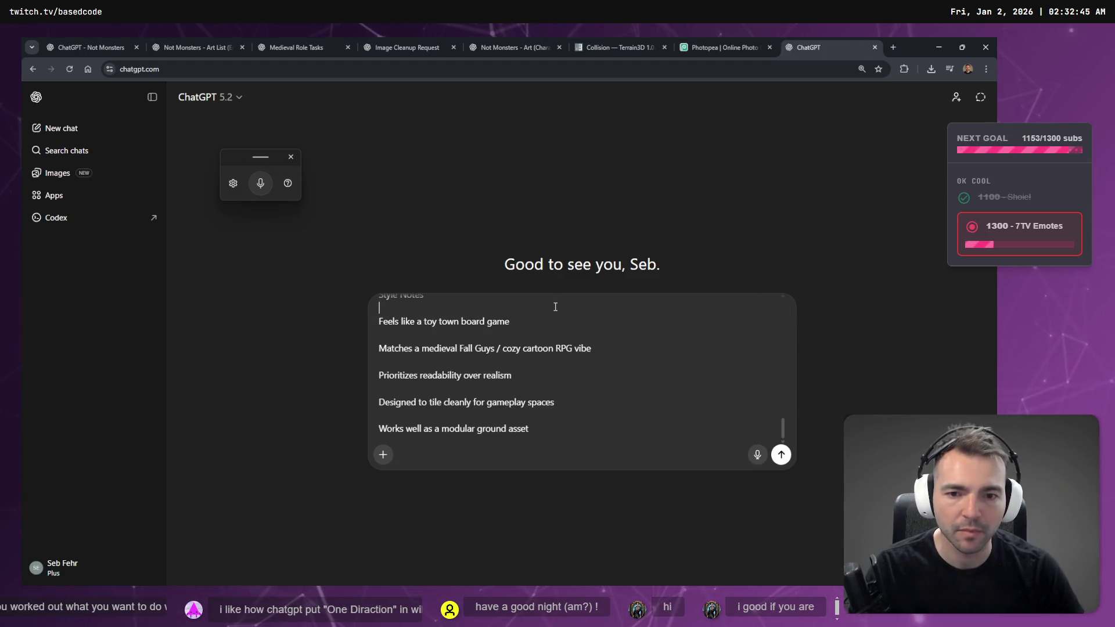
pyautogui.scroll(10, 578, 346)
pyautogui.scroll(5, 578, 345)
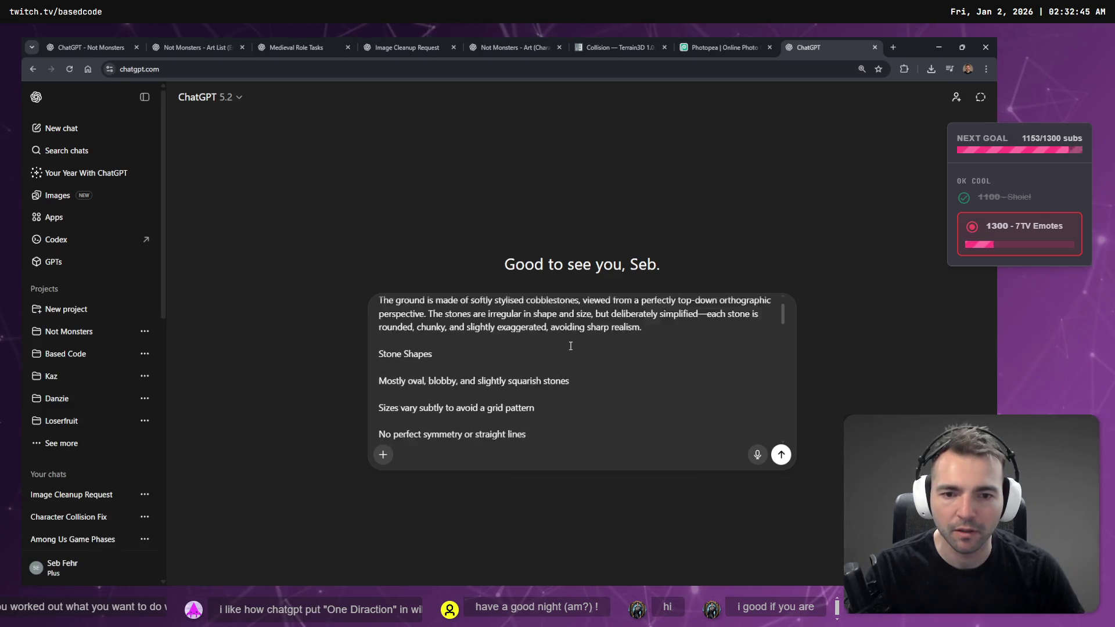
# Step: Look over the Photopea and character art tabs, then bring up the bookmarks manager
pyautogui.click(733, 47)
pyautogui.click(809, 42)
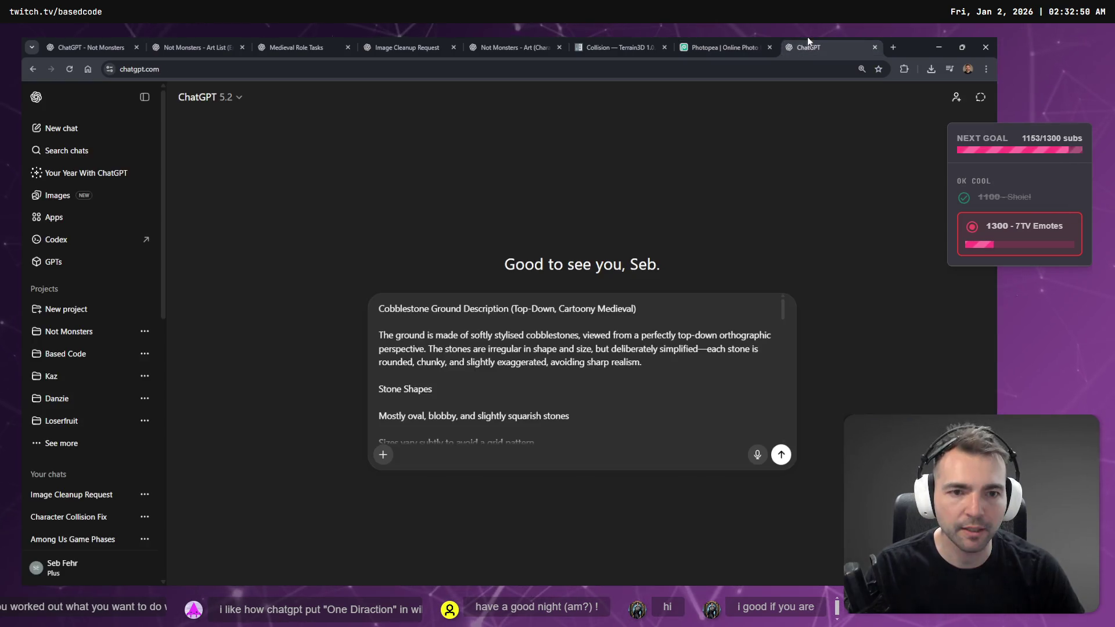
pyautogui.click(503, 401)
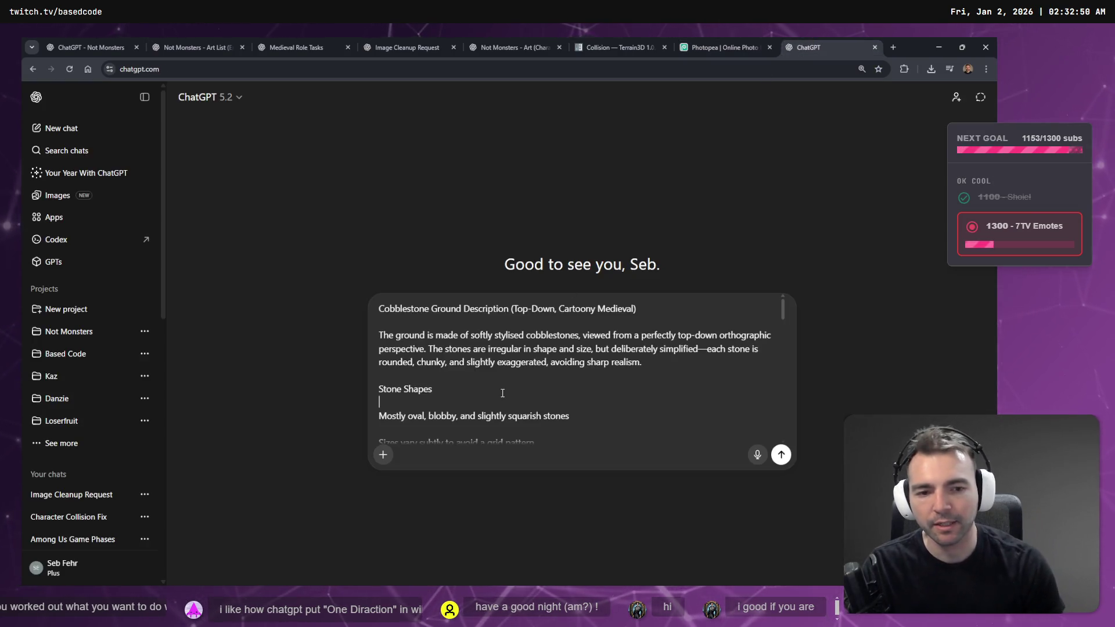
pyautogui.press('super+h')
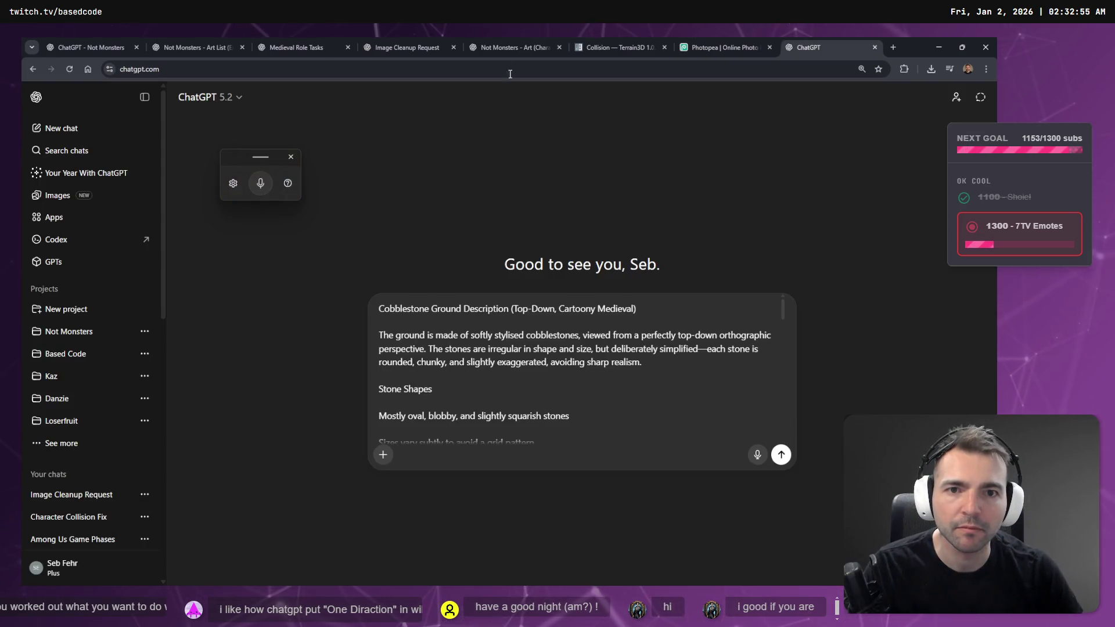
pyautogui.click(490, 44)
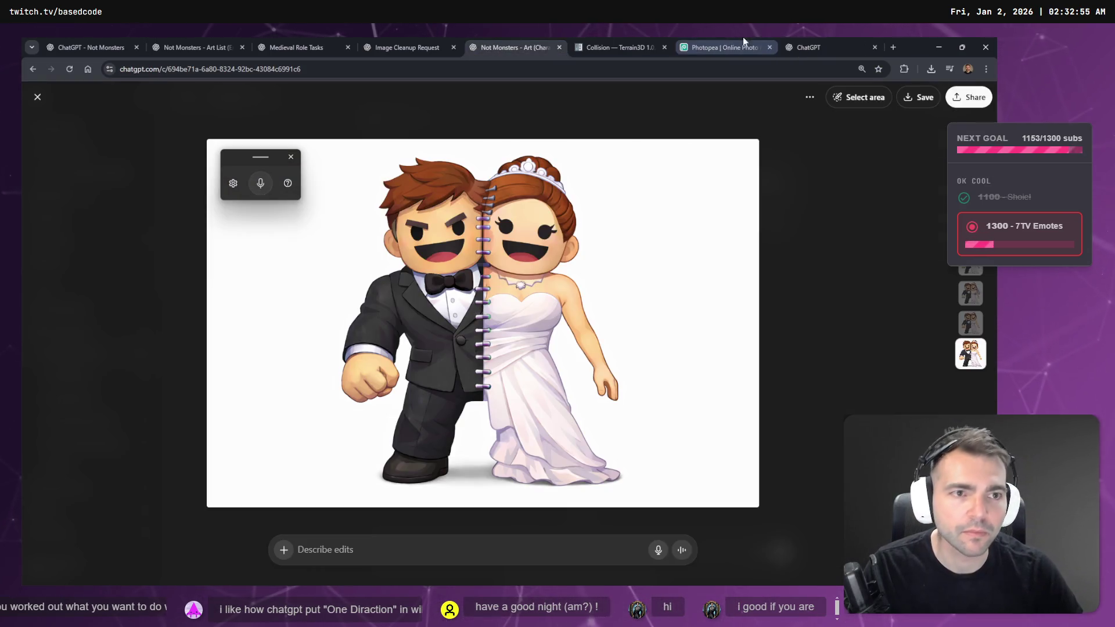
pyautogui.hotkey('ctrl', 'shift', 'o')
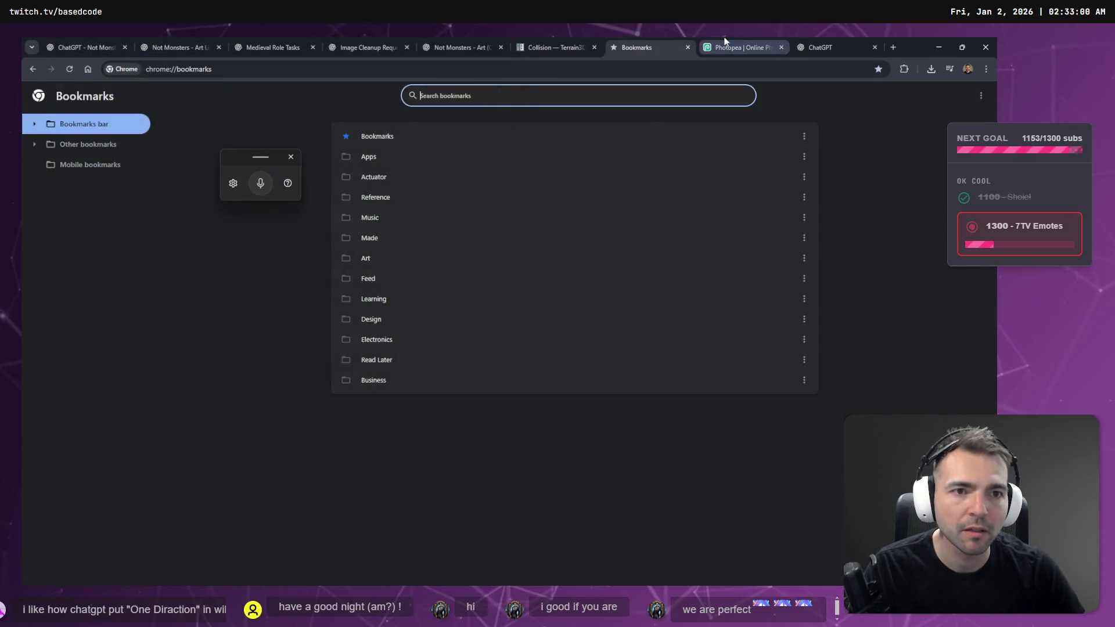
# Step: Close the Photopea tab without saving and send the ChatGPT tab back to Google
pyautogui.click(725, 41)
pyautogui.hotkey('ctrl', 'w')
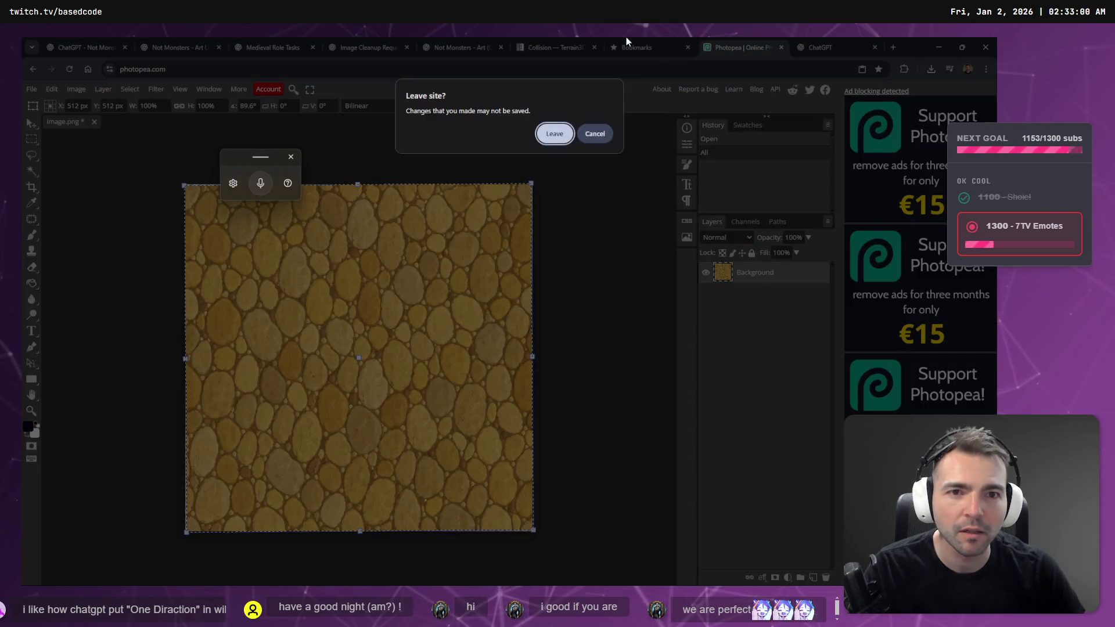
pyautogui.press('Return')
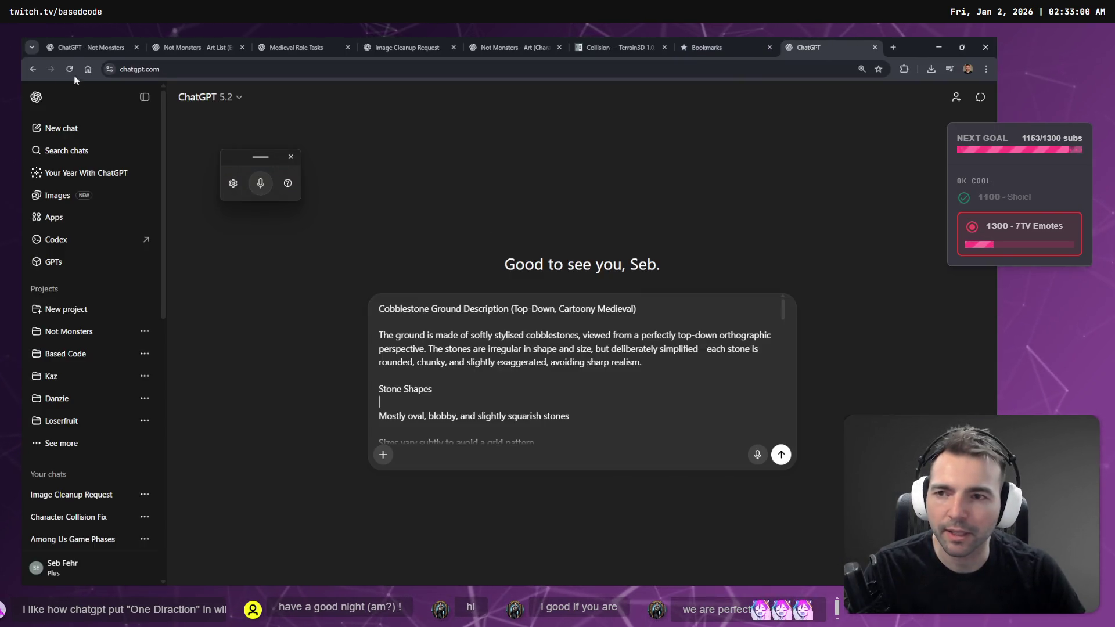
pyautogui.click(33, 69)
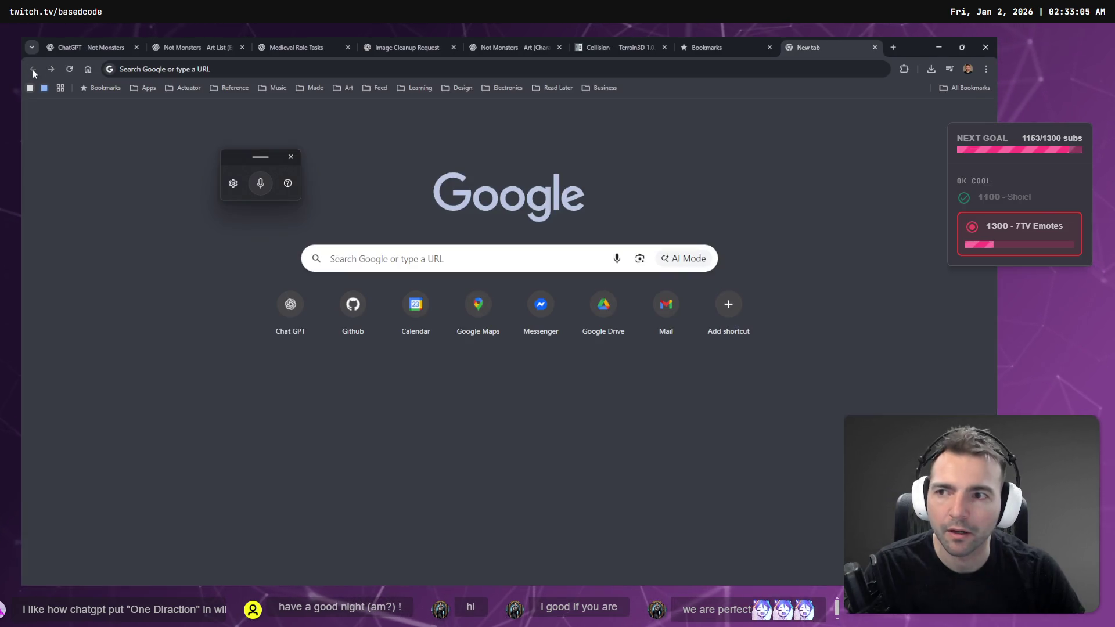
# Step: Reload chatgpt.com and type 'We're going to create tiling ground textures.' followed by a new line
pyautogui.click(51, 70)
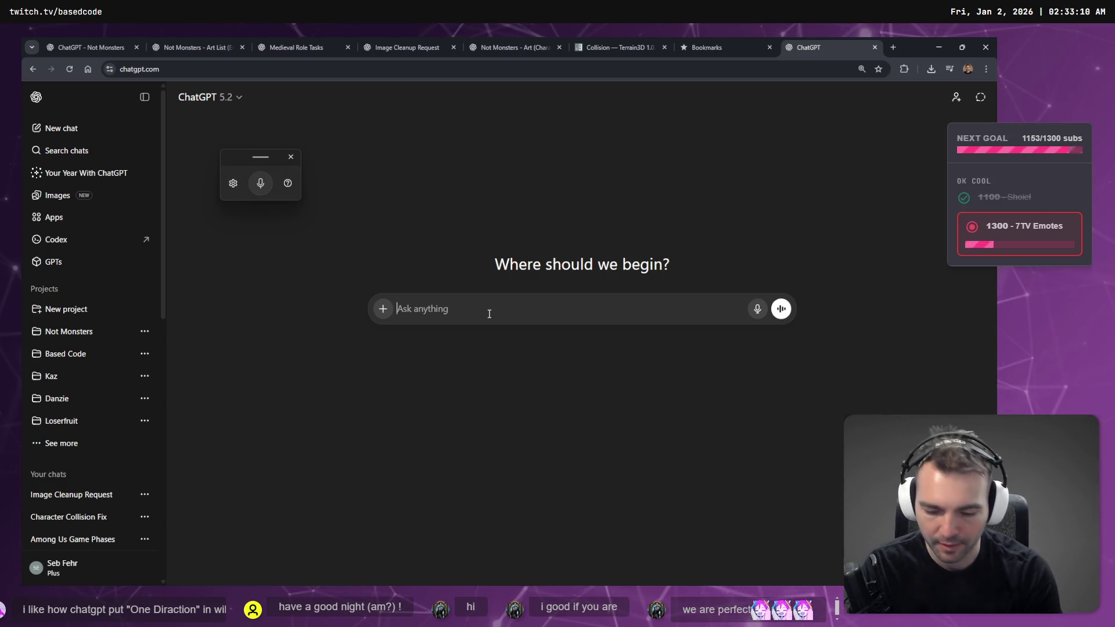
pyautogui.write('We')
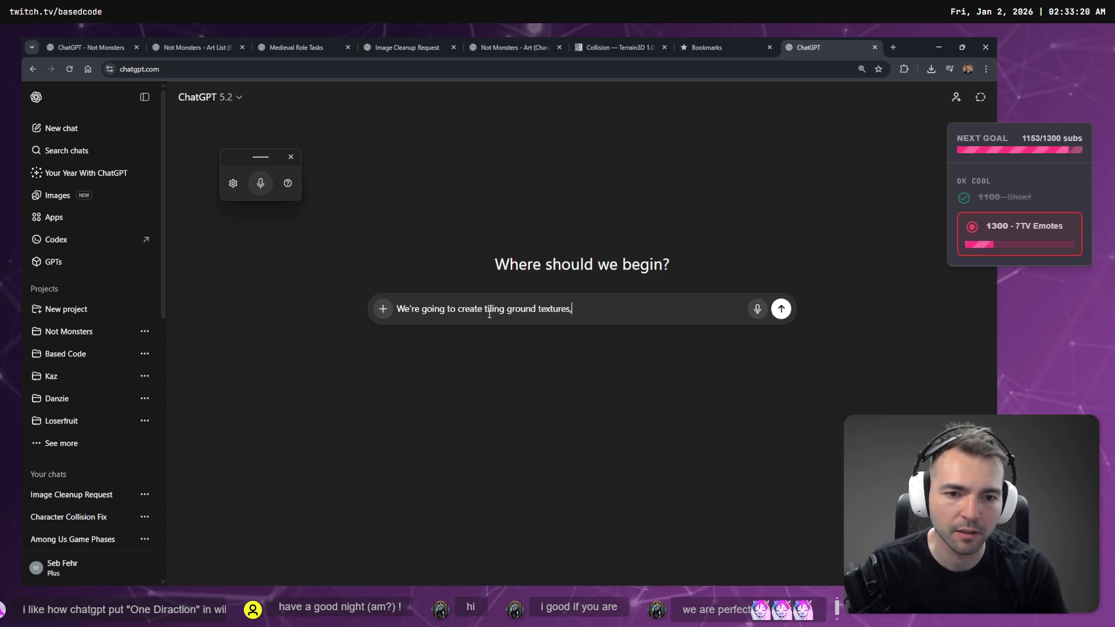
pyautogui.hotkey('shift', 'Return')
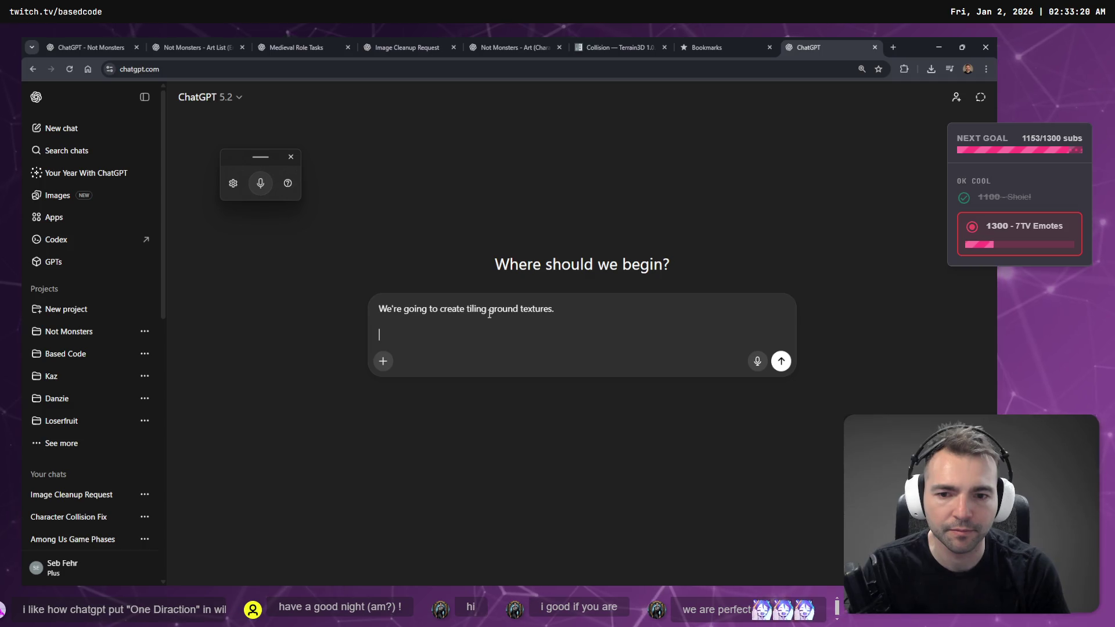
# Step: Paste the cobblestone description and remove blank lines before Sizes vary, Stones appear and around Arrangement
pyautogui.hotkey('ctrl', 'v')
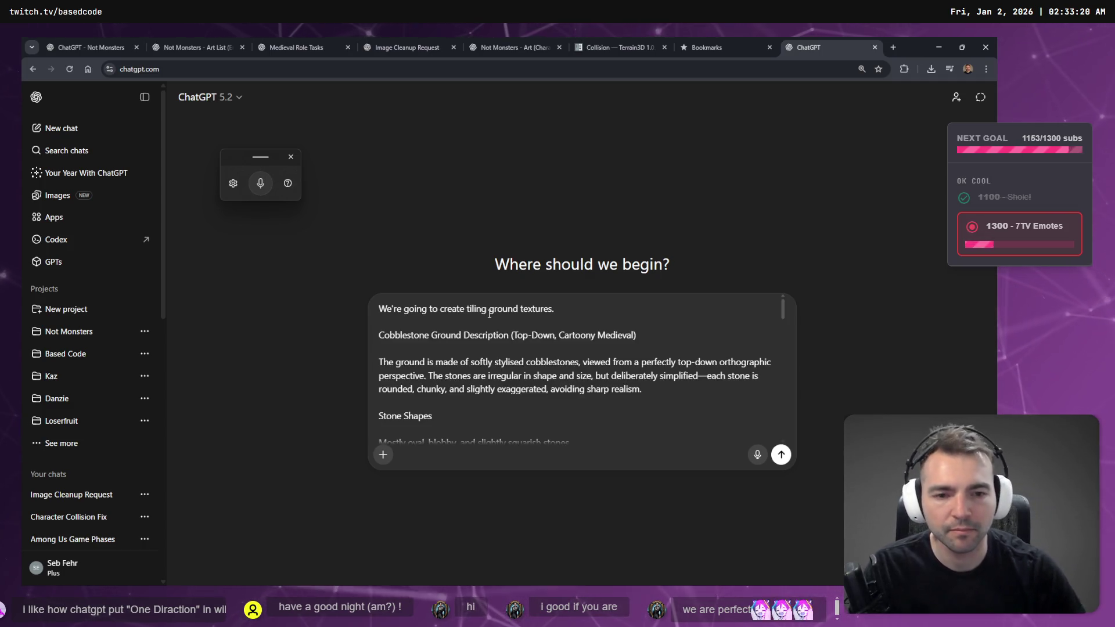
pyautogui.scroll(-3, 490, 314)
pyautogui.scroll(1, 499, 356)
pyautogui.scroll(1, 491, 372)
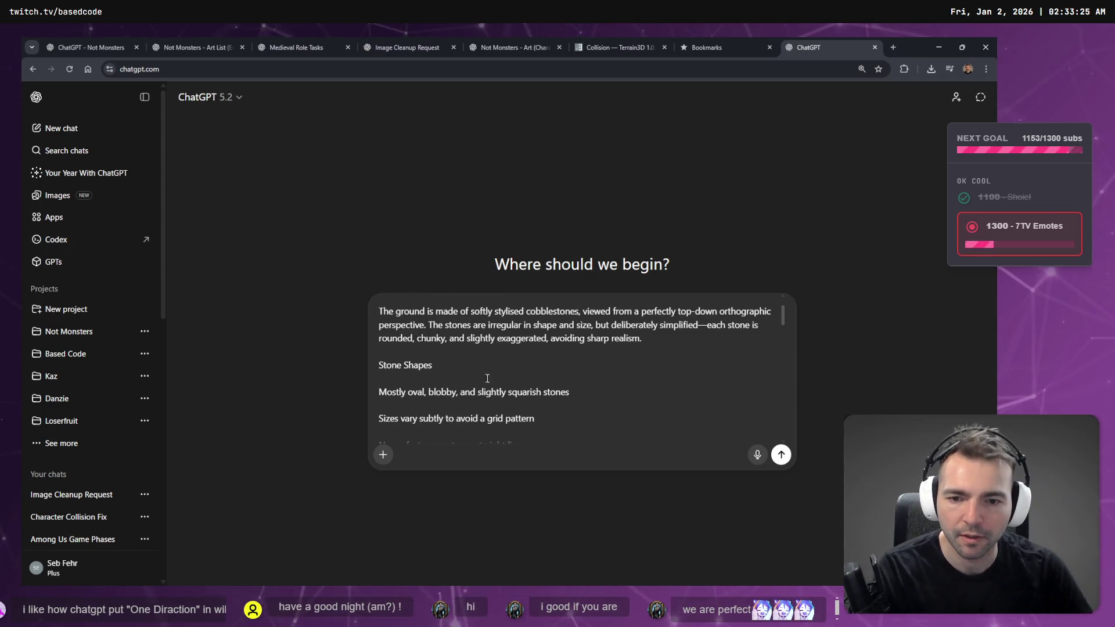
pyautogui.press('Delete')
pyautogui.press('End')
pyautogui.press('super+h')
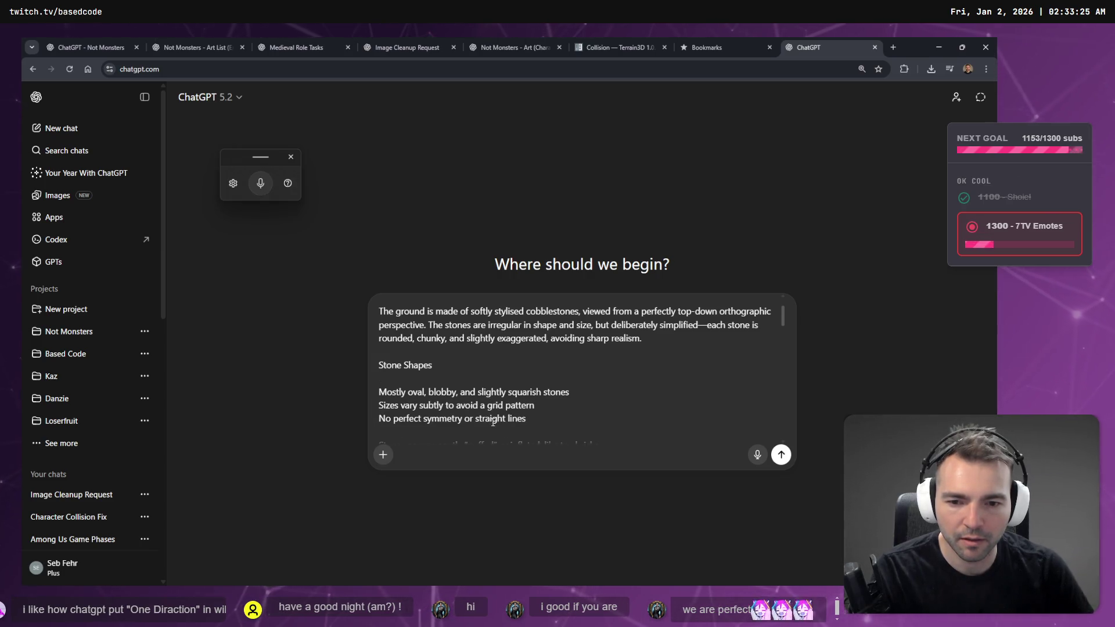
pyautogui.scroll(-2, 493, 422)
pyautogui.scroll(1, 482, 354)
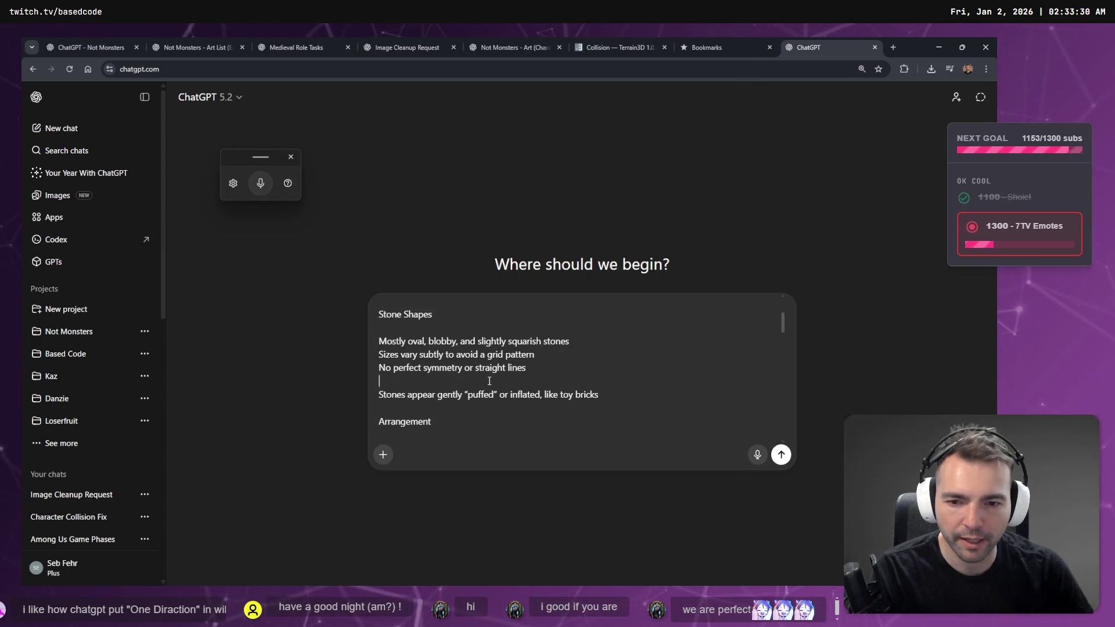
pyautogui.press('BackSpace')
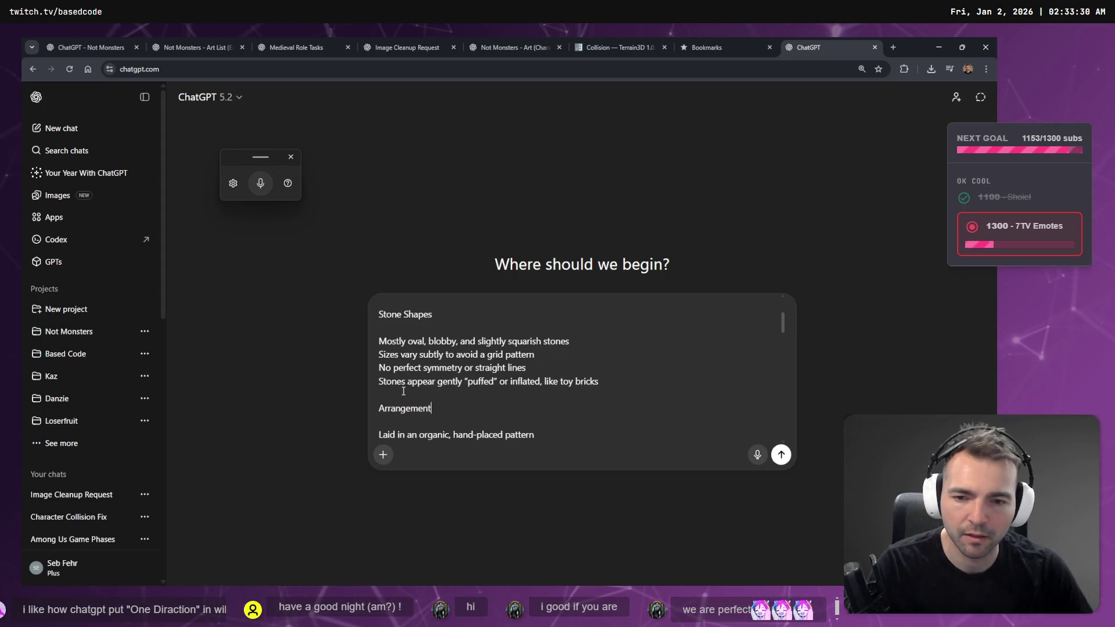
pyautogui.press('BackSpace')
pyautogui.press('Down')
pyautogui.press('Delete')
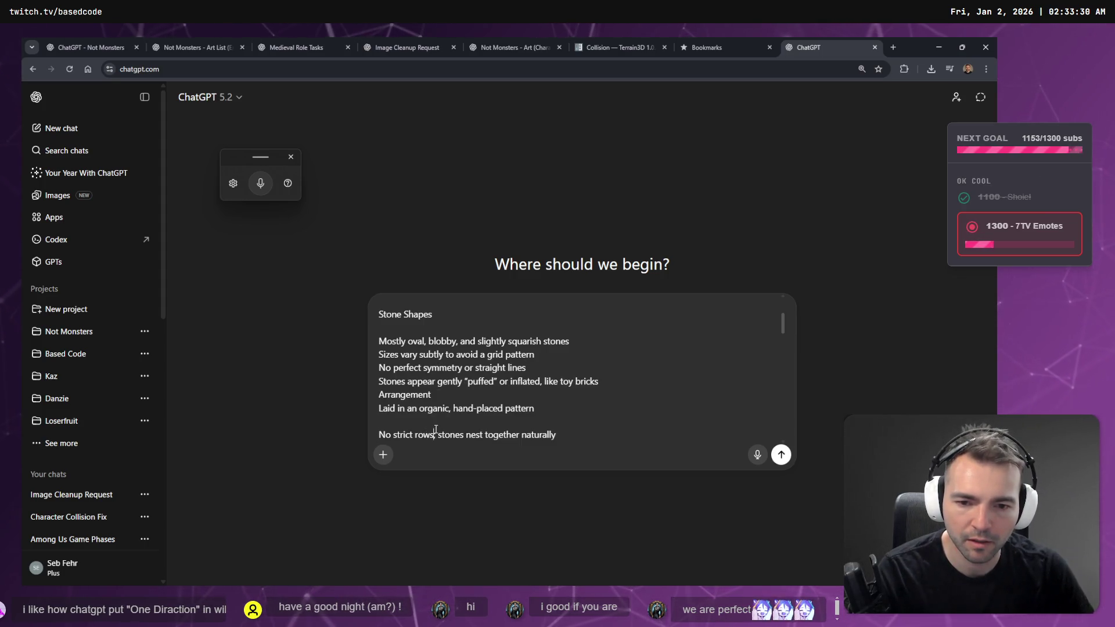
# Step: Correct the text to 'rows; stones' and remove blank lines above No strict rows and Pattern reads clearly
pyautogui.press('BackSpace')
pyautogui.press('BackSpace')
pyautogui.write('; ')
pyautogui.write('s;')
pyautogui.press('Home')
pyautogui.press('BackSpace')
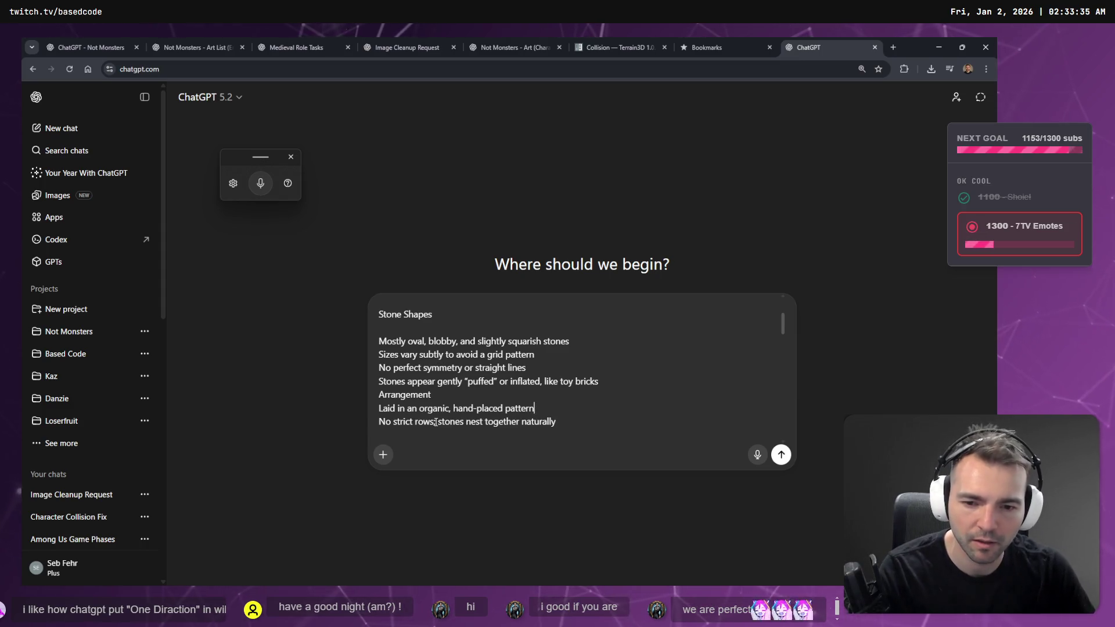
pyautogui.scroll(-1, 436, 422)
pyautogui.press('Delete')
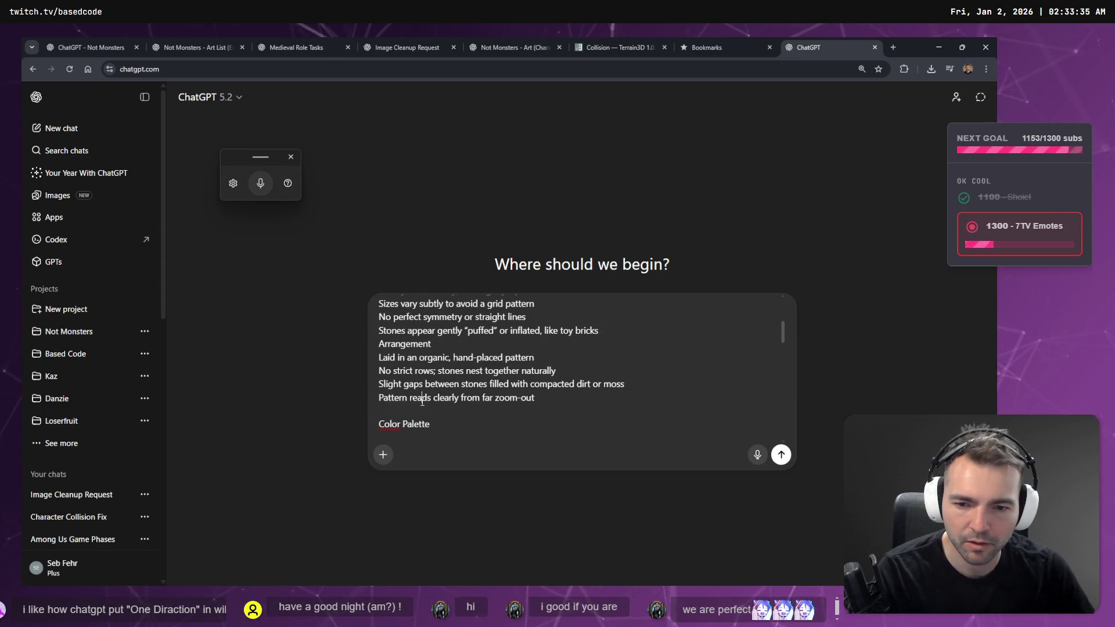
pyautogui.press('Down')
pyautogui.press('Down')
pyautogui.hotkey('ctrl', 'z')
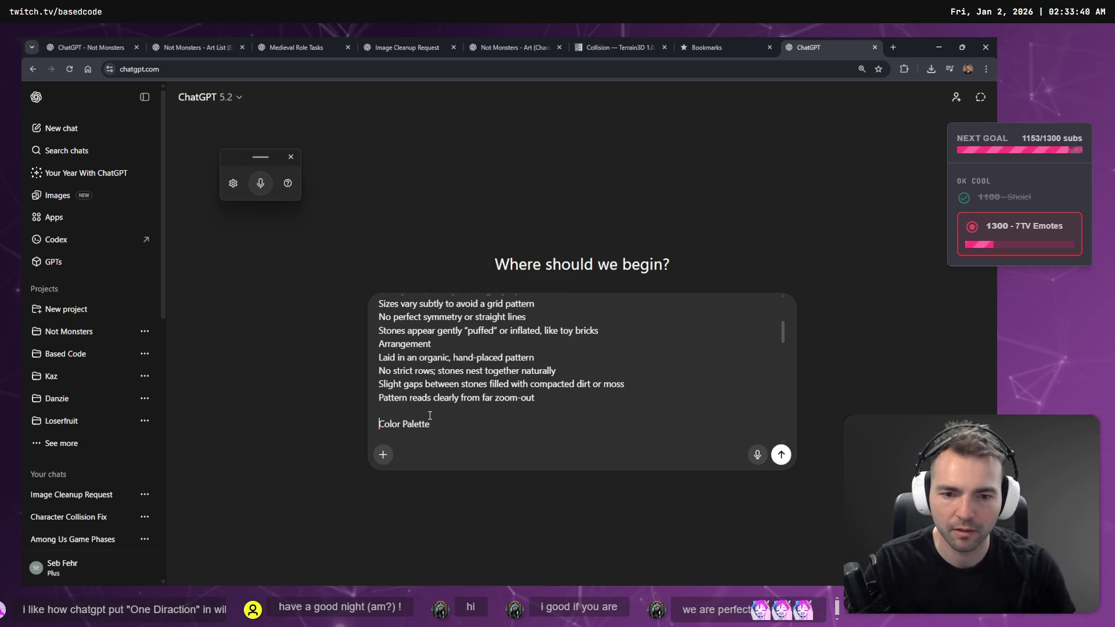
# Step: Tidy the Color Palette through Style Notes sections, adding empty lines after the last note
pyautogui.scroll(-1, 430, 416)
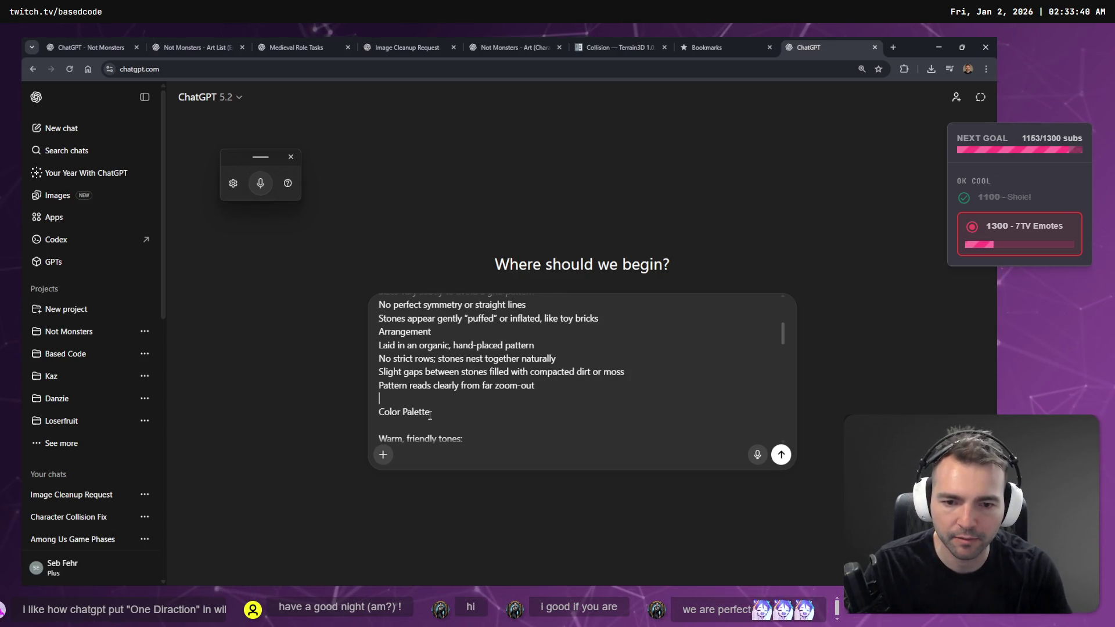
pyautogui.press('Delete')
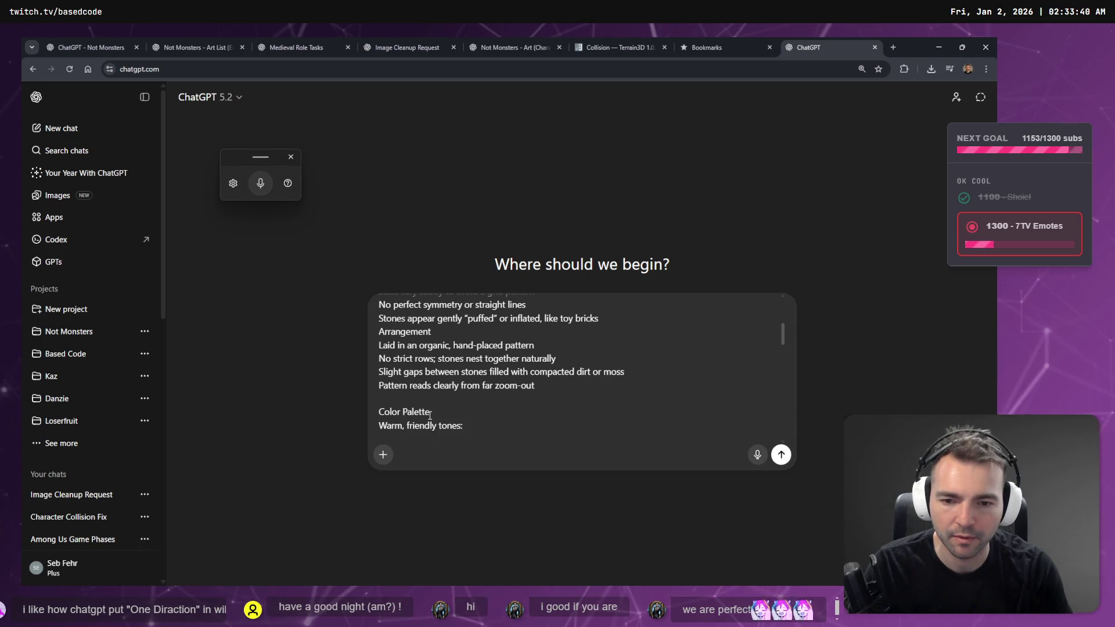
pyautogui.press('Down')
pyautogui.press('Down')
pyautogui.press('Down')
pyautogui.press('Down')
pyautogui.press('Down')
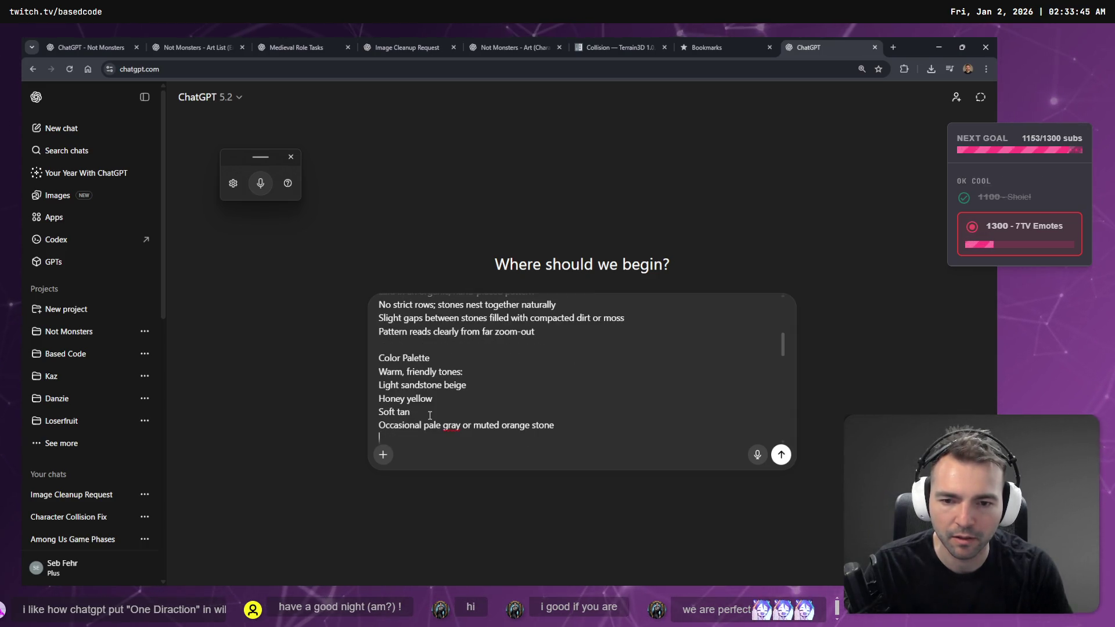
pyautogui.press('Down')
pyautogui.press('Down')
pyautogui.press('Down')
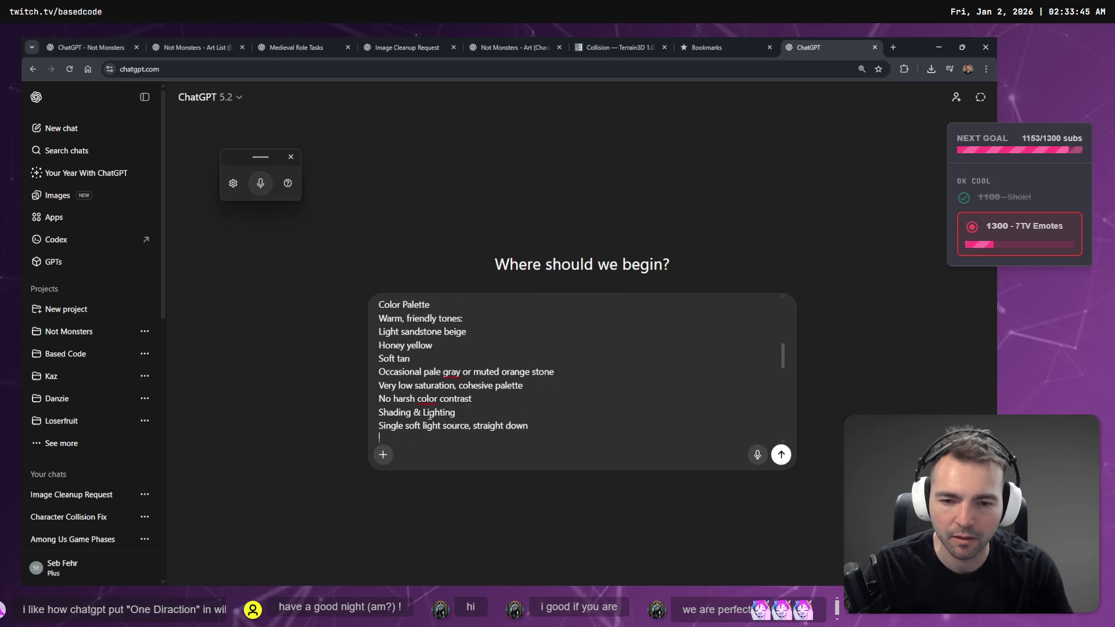
pyautogui.press('Return')
pyautogui.press('Down')
pyautogui.press('Down')
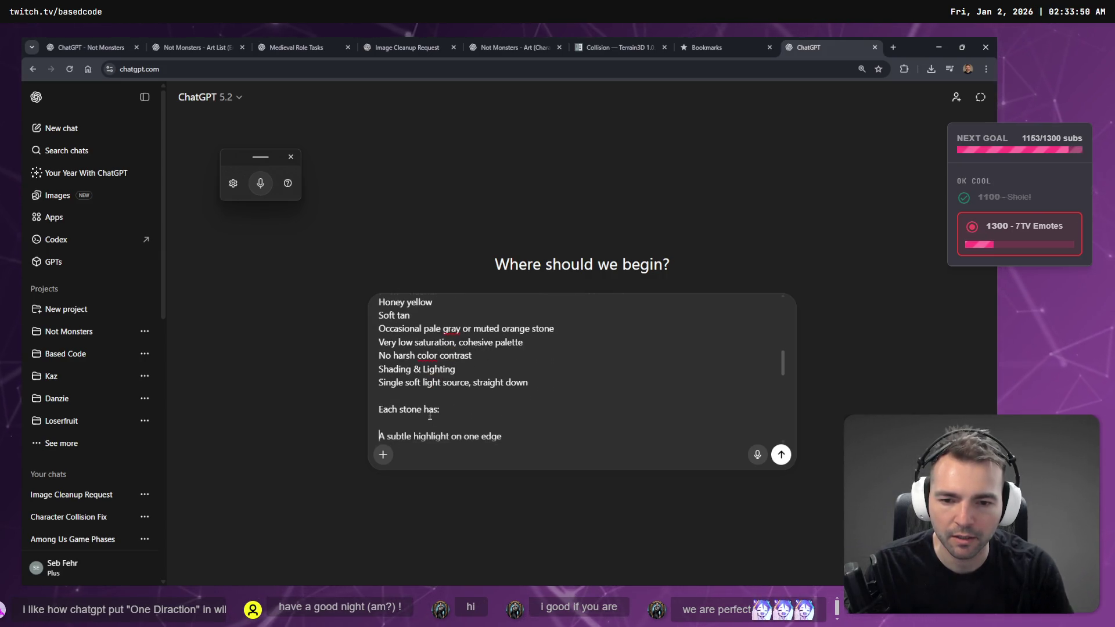
pyautogui.press('Down')
pyautogui.press('Down')
pyautogui.press('Down')
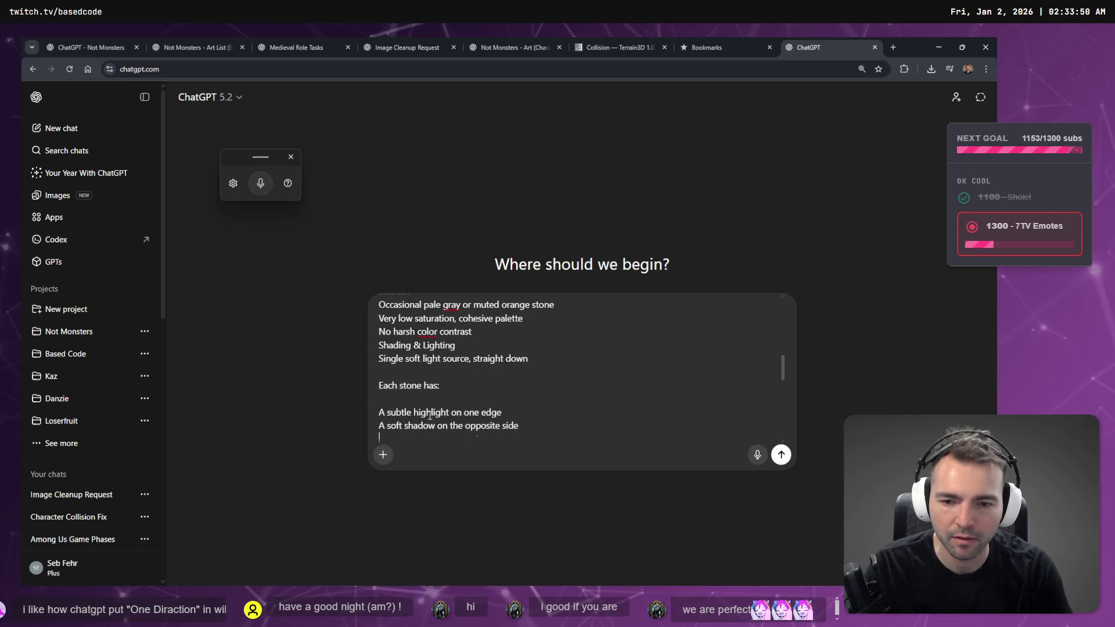
pyautogui.press('Down')
pyautogui.press('Down')
pyautogui.press('Down')
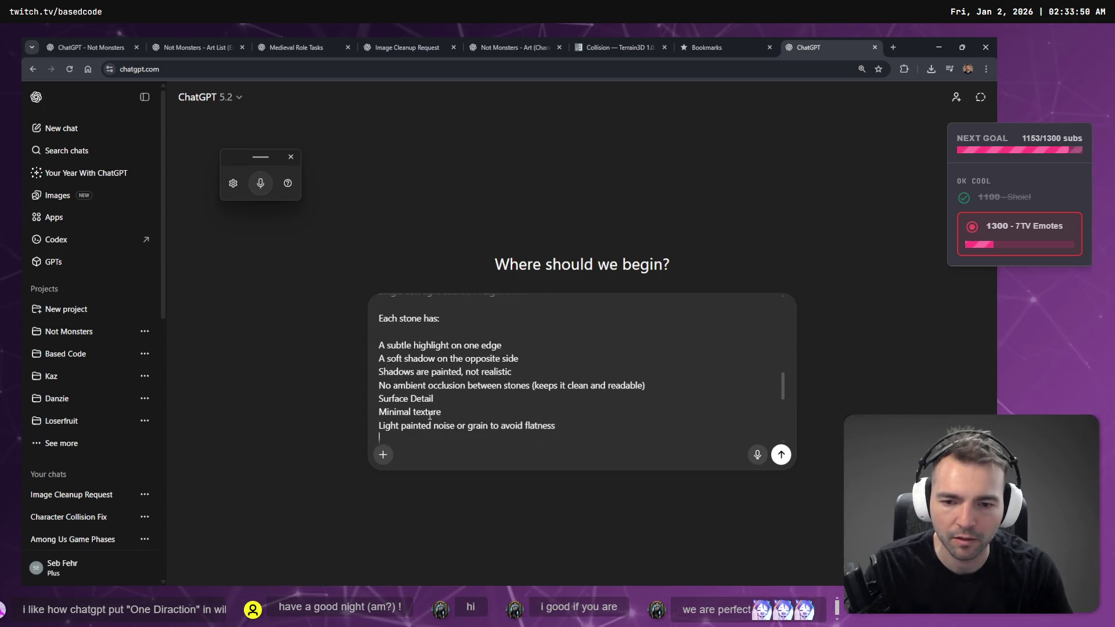
pyautogui.press('Down')
pyautogui.press('Down')
pyautogui.press('Down')
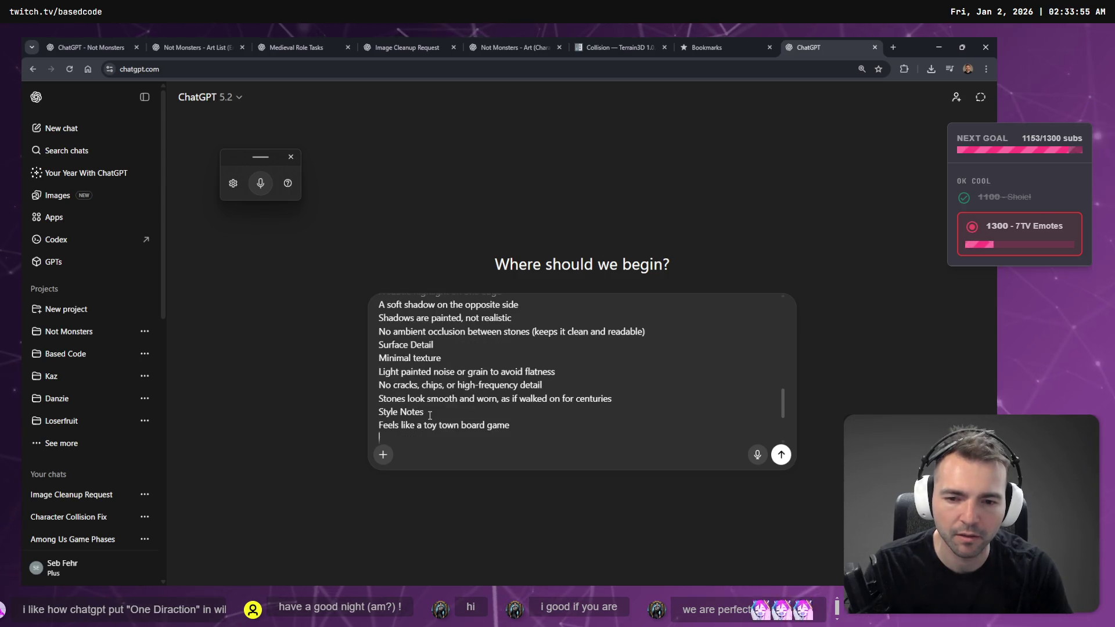
pyautogui.press('Down')
pyautogui.press('Down')
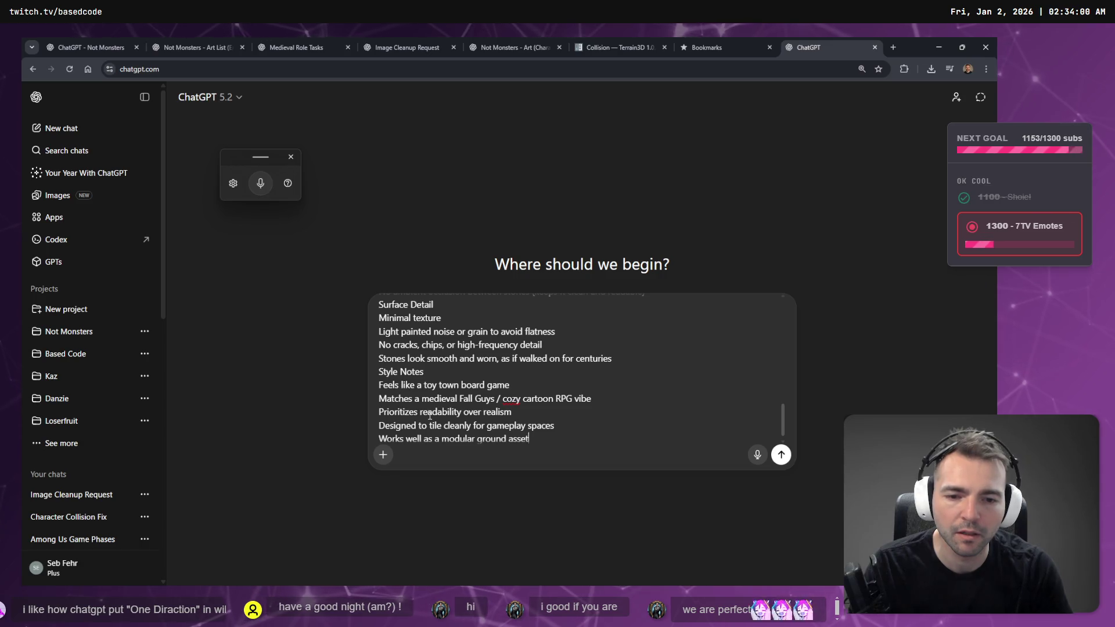
pyautogui.hotkey('shift', 'Return')
pyautogui.hotkey('shift', 'Return')
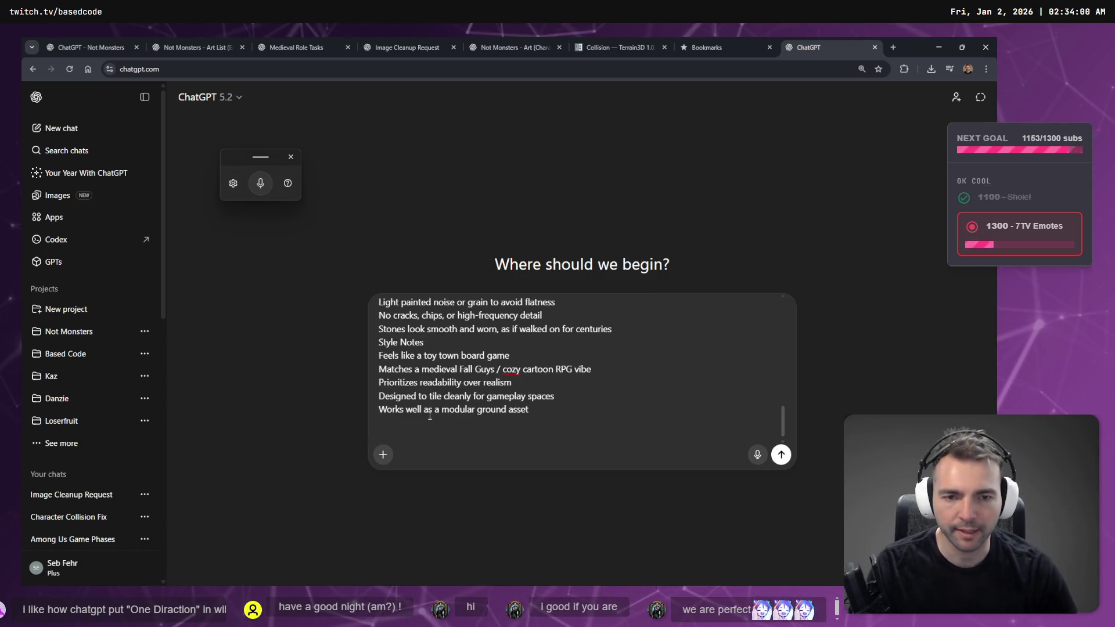
pyautogui.scroll(15, 514, 388)
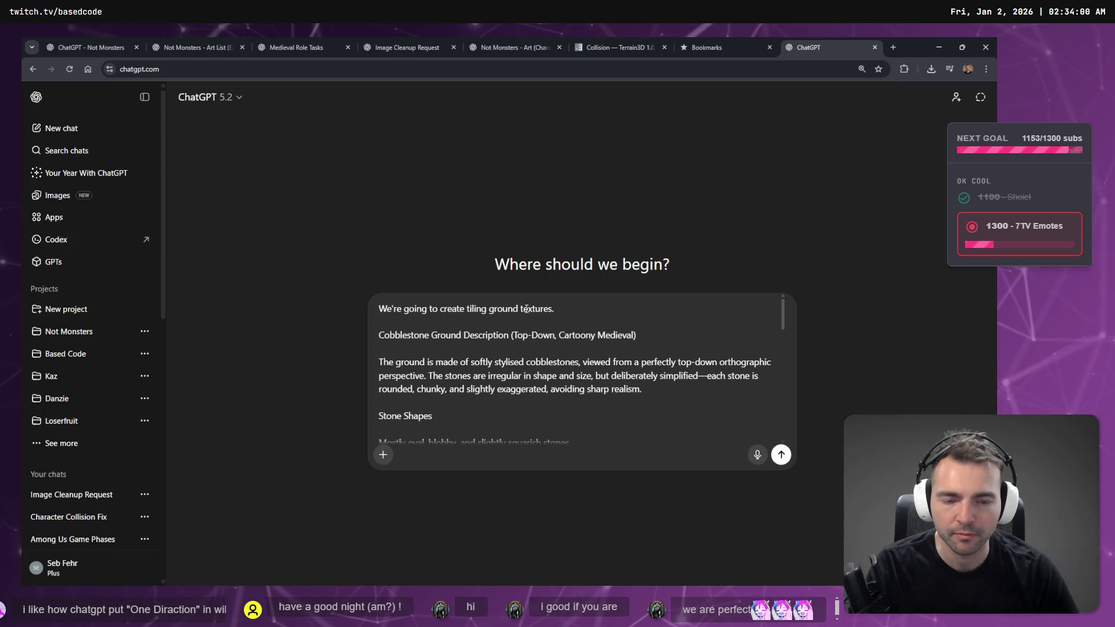
# Step: Restore the accidentally cleared description, add 'First texture:' after the opening line, and send the prompt
pyautogui.hotkey('ctrl', 'shift', 'End')
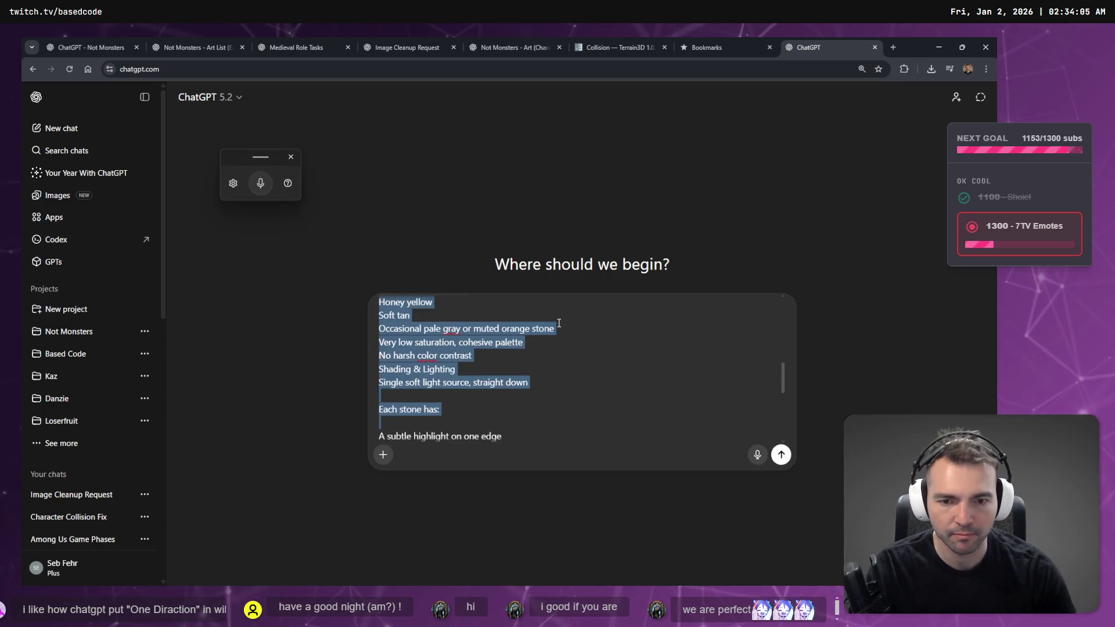
pyautogui.press('BackSpace')
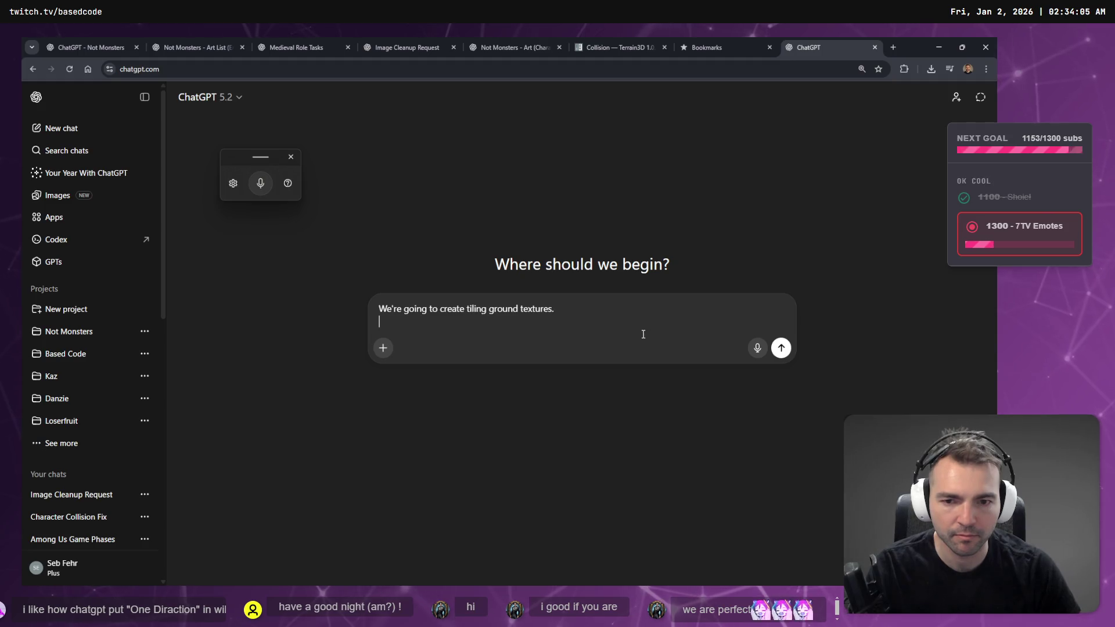
pyautogui.hotkey('ctrl', 'z')
pyautogui.scroll(10, 637, 332)
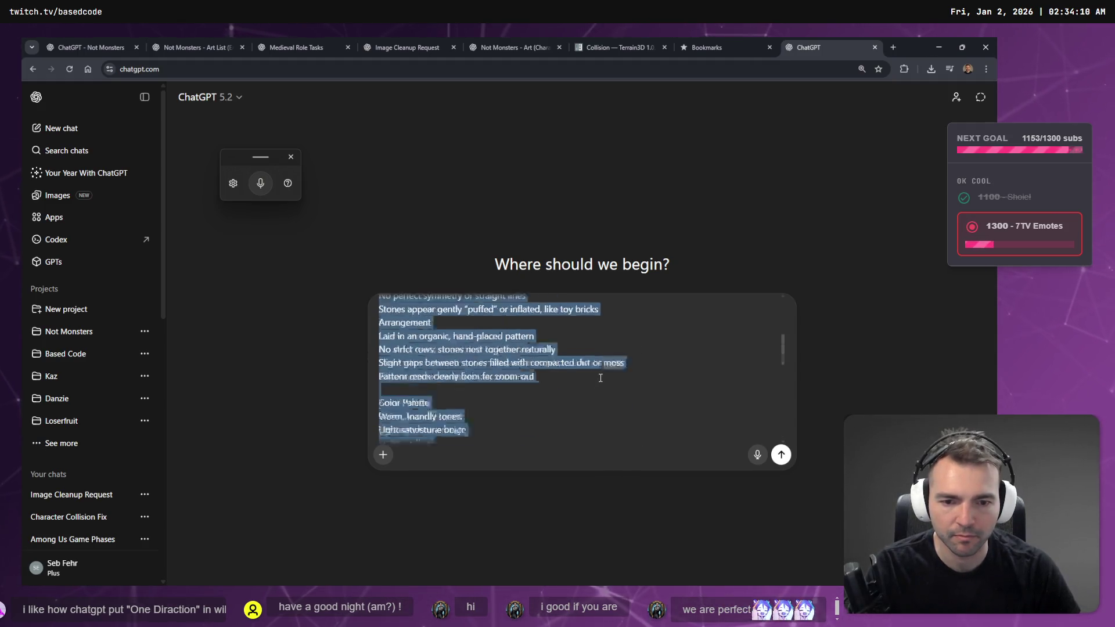
pyautogui.click(507, 311)
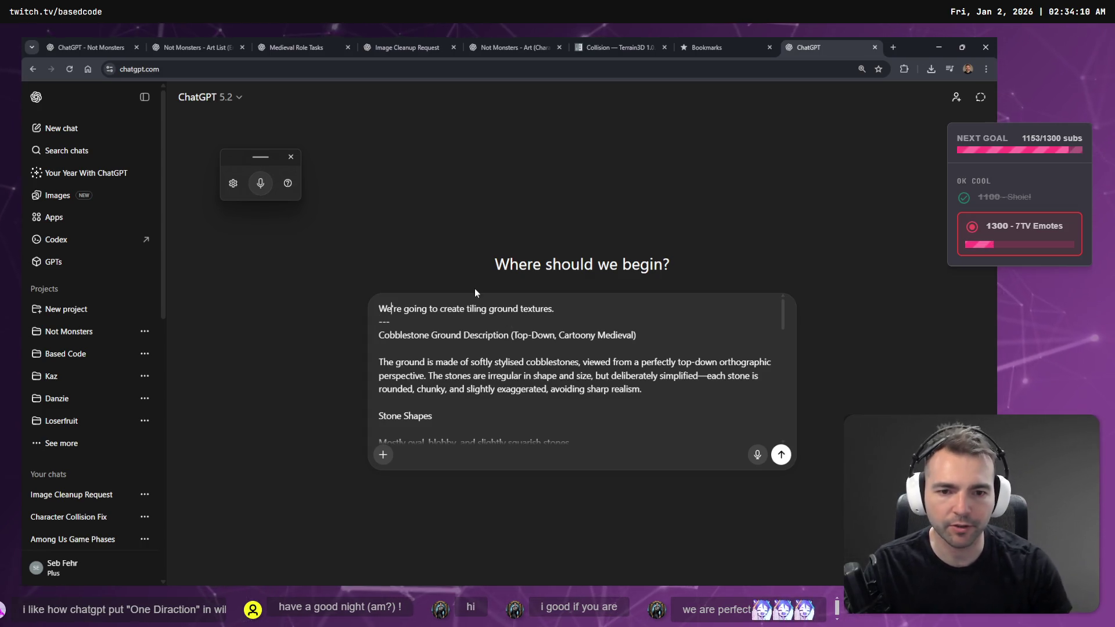
pyautogui.write('First texture:')
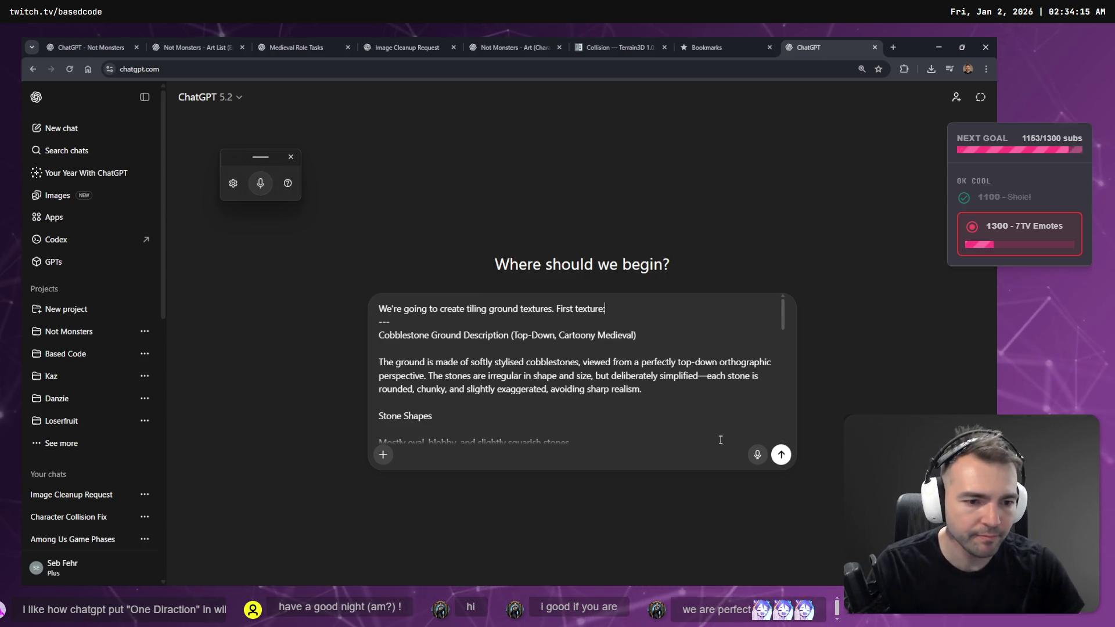
pyautogui.click(782, 456)
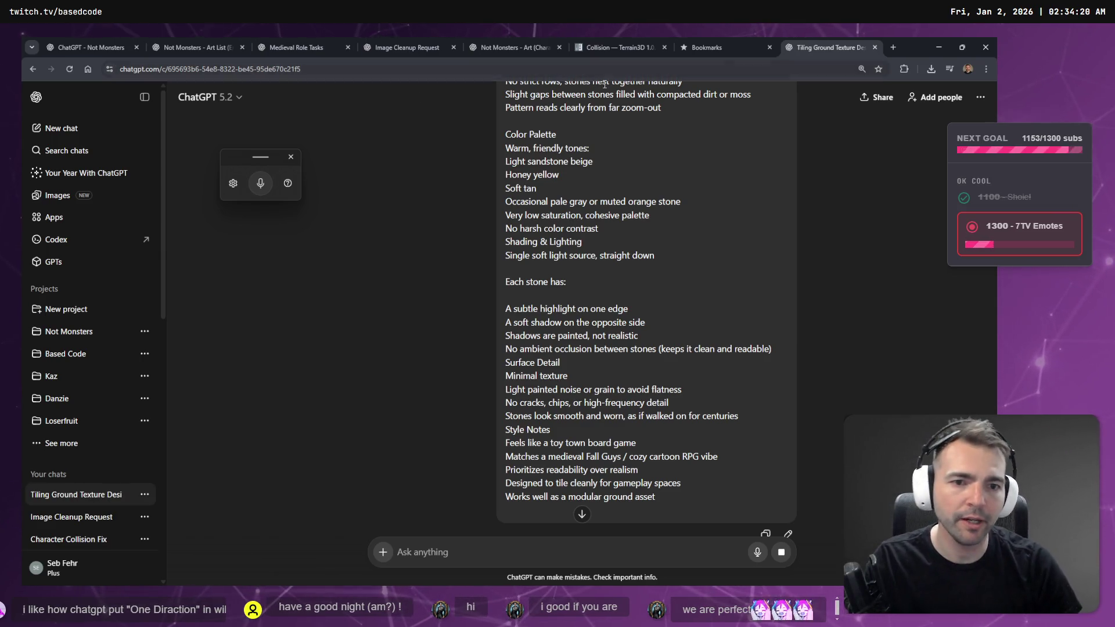
# Step: Glance at Godot while the reply generates, then scroll through the Final Texture Generation Prompt
pyautogui.hotkey('alt', 'Tab')
pyautogui.hotkey('alt', 'Tab')
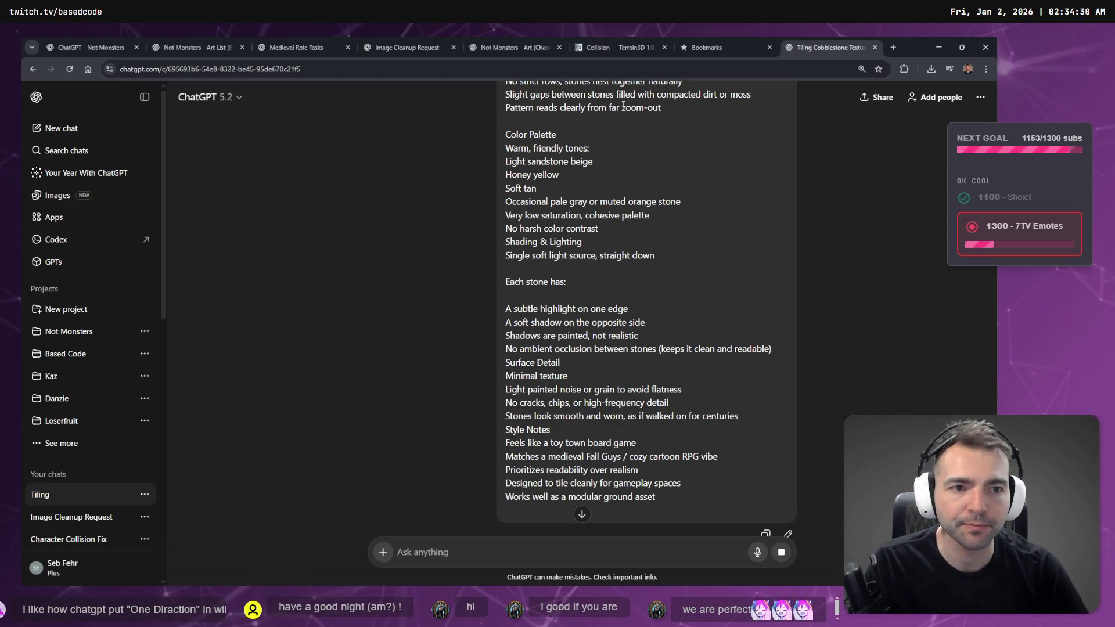
pyautogui.scroll(-10, 735, 379)
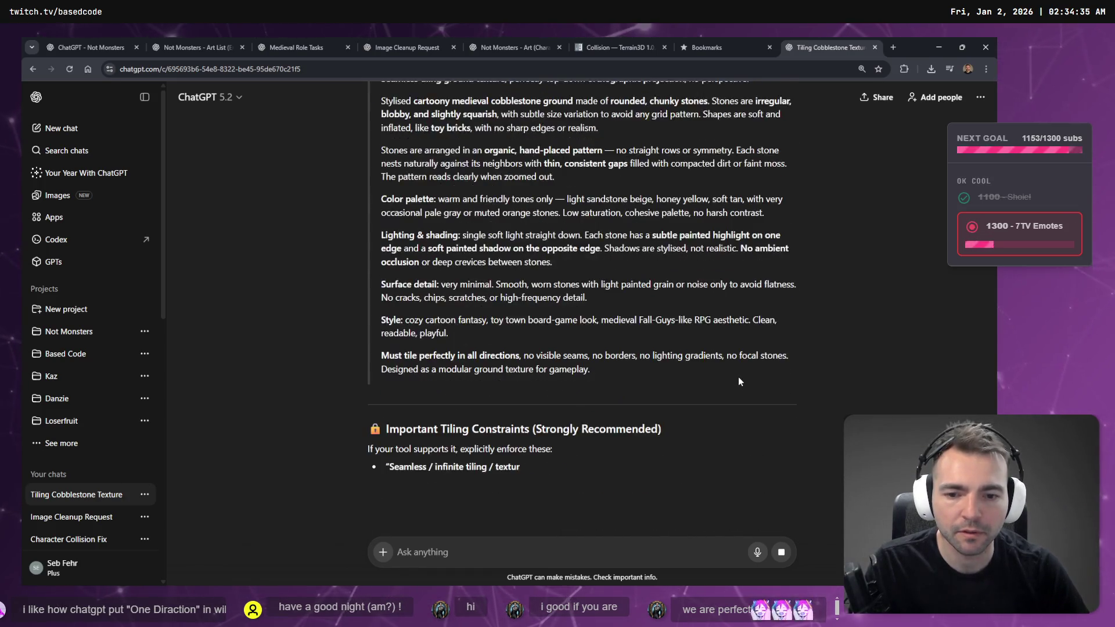
pyautogui.scroll(8, 765, 369)
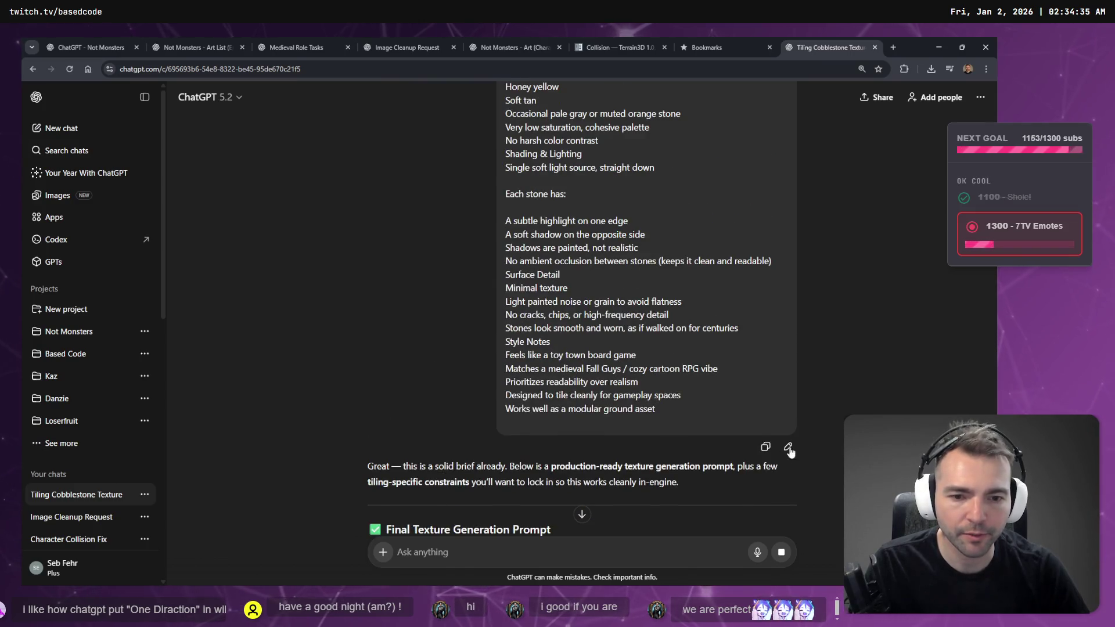
# Step: Edit the sent brief to end with 'Generate a new tiling image texture' and resend it
pyautogui.click(789, 448)
pyautogui.scroll(-6, 559, 215)
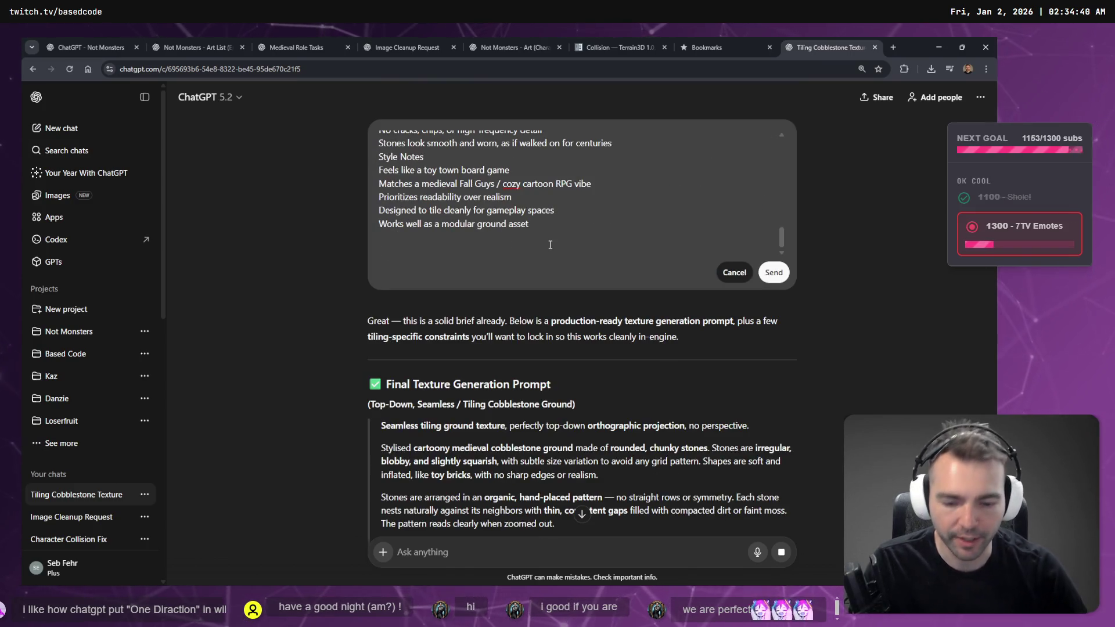
pyautogui.write('---')
pyautogui.press('Return')
pyautogui.press('Return')
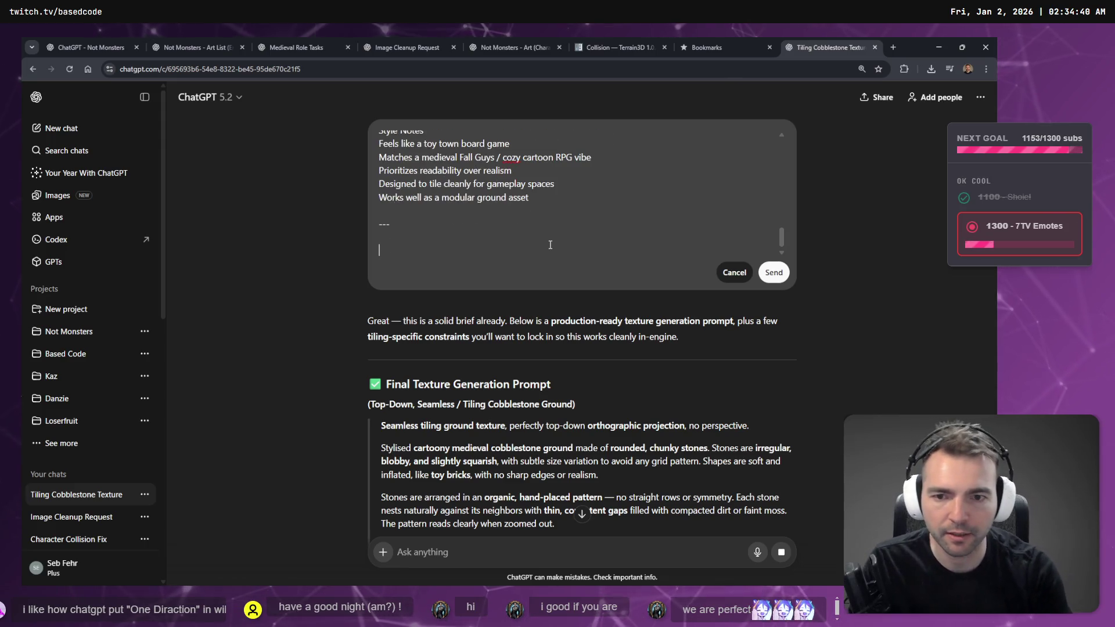
pyautogui.write('Generate a new tiling image ')
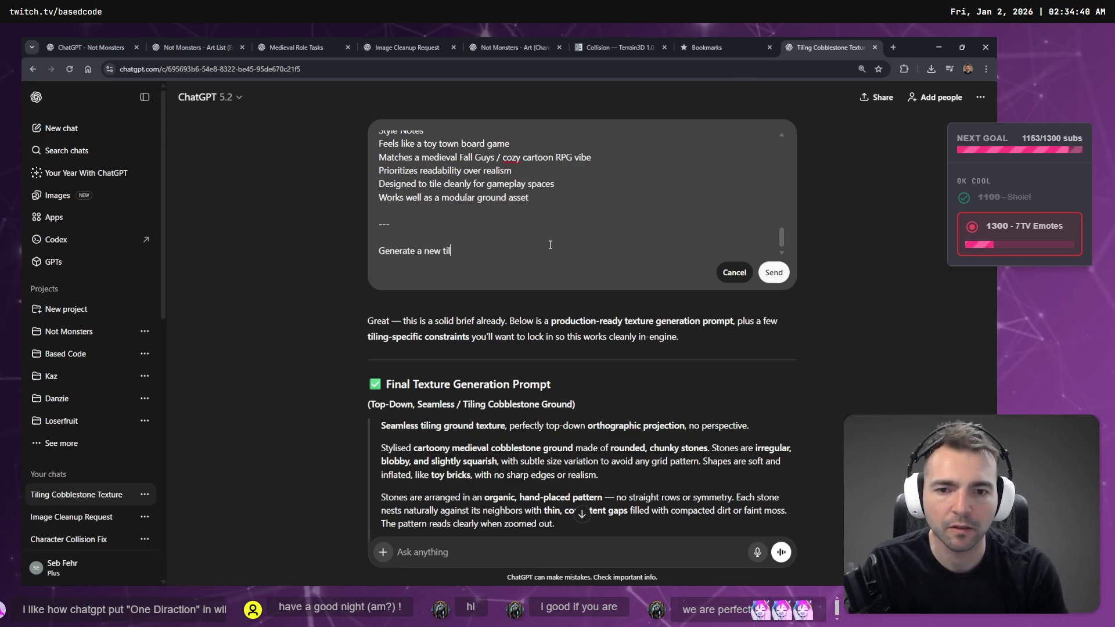
pyautogui.write('texture.')
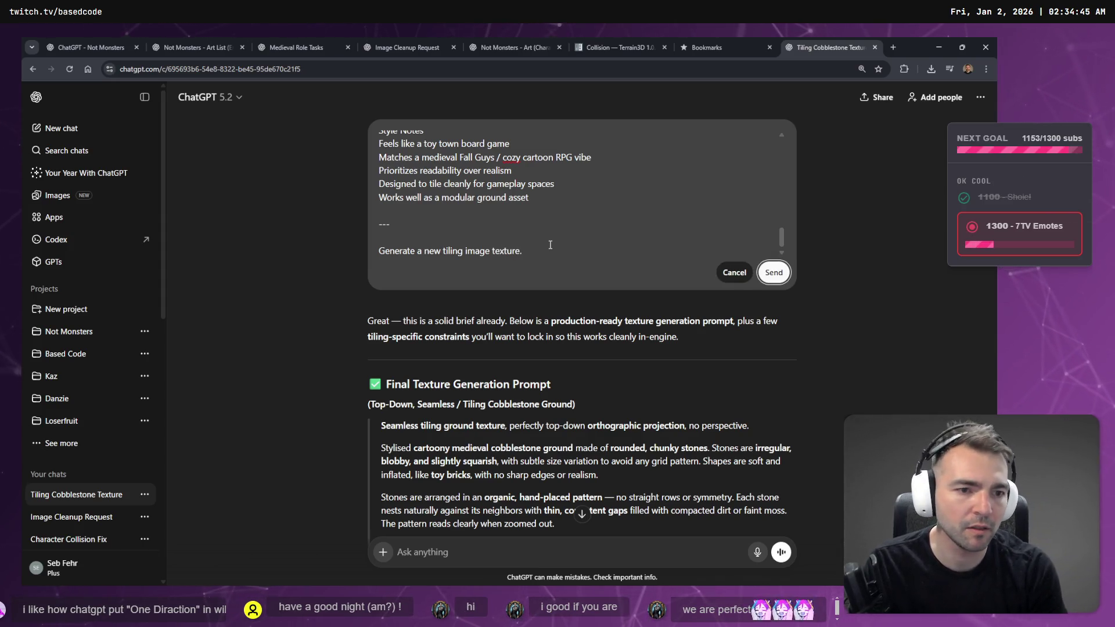
pyautogui.press('Return')
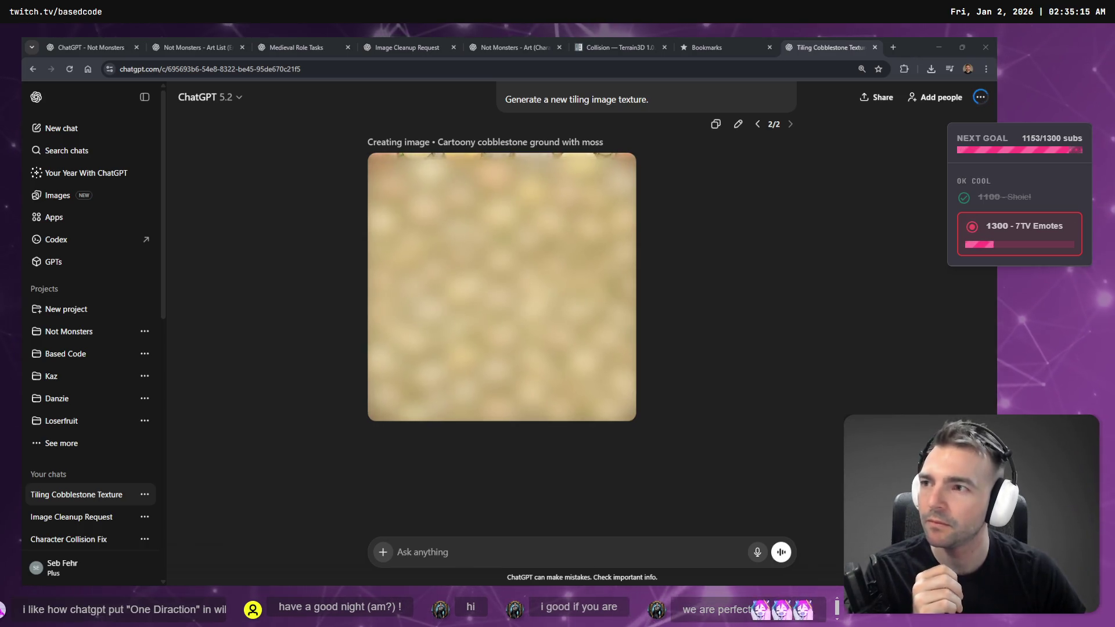
# Step: Bring the browser forward, peek at the bookmarks page, and return to the finished cobblestone image
pyautogui.click(267, 198)
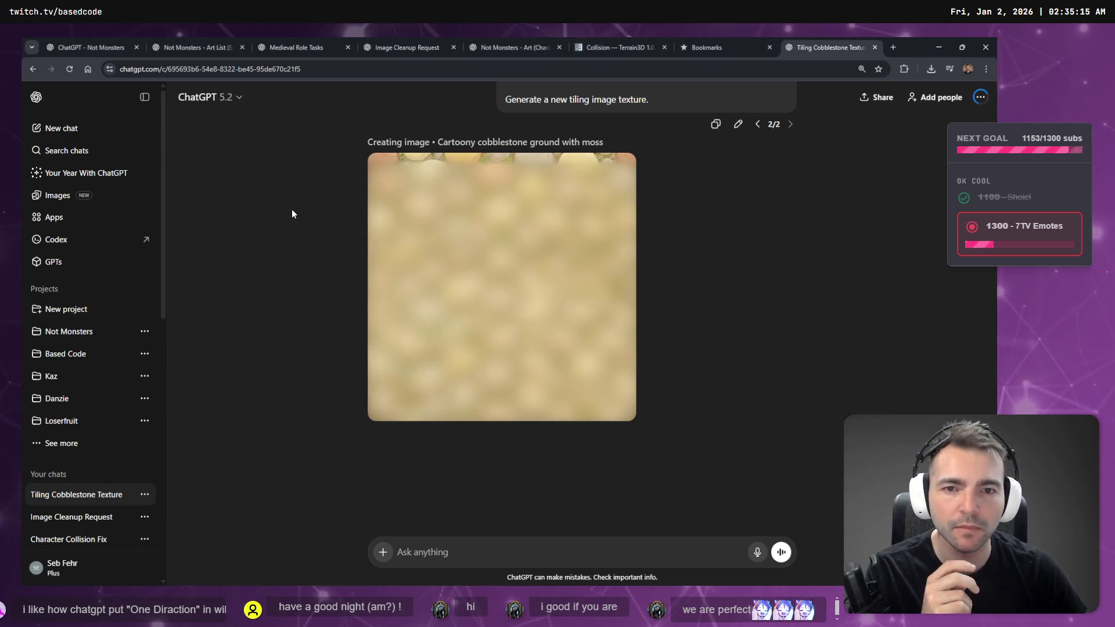
pyautogui.moveTo(730, 39)
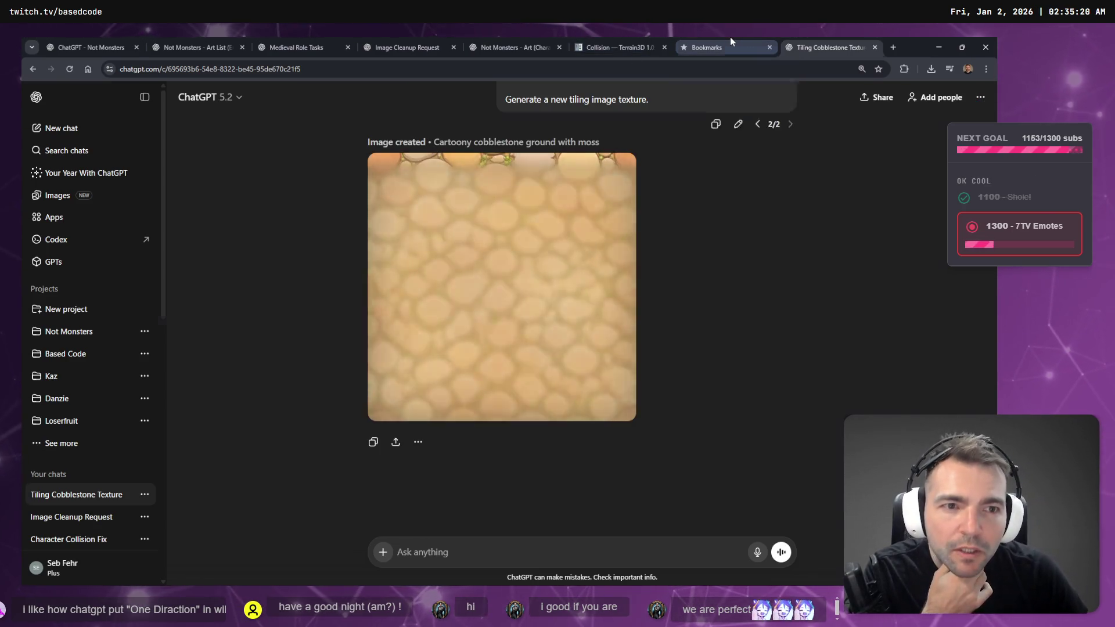
pyautogui.click(730, 36)
pyautogui.click(831, 36)
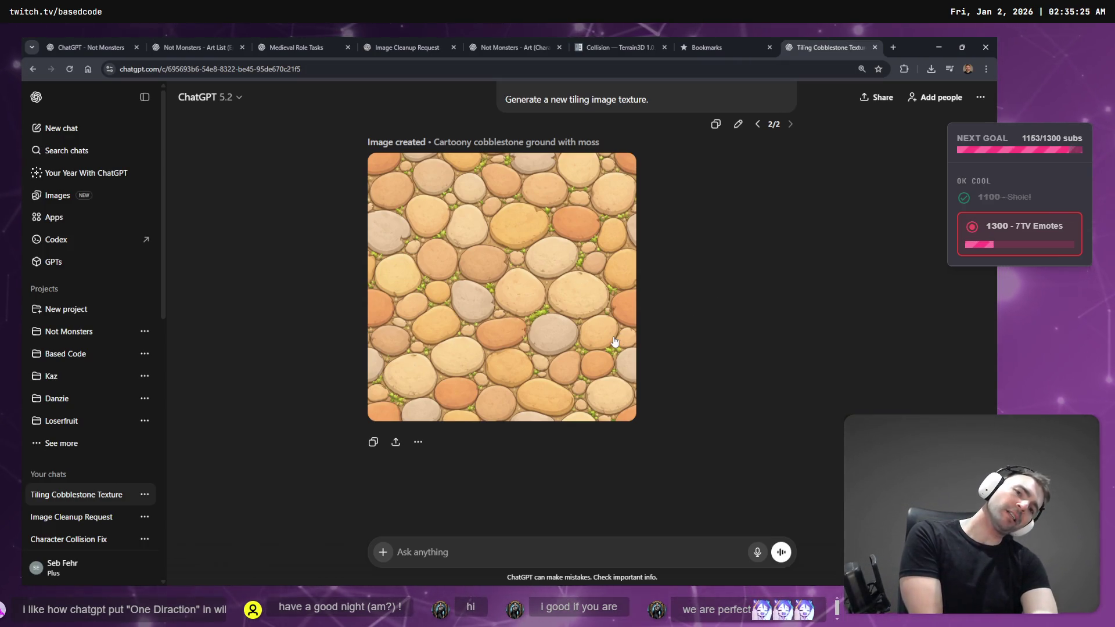
pyautogui.scroll(3, 615, 335)
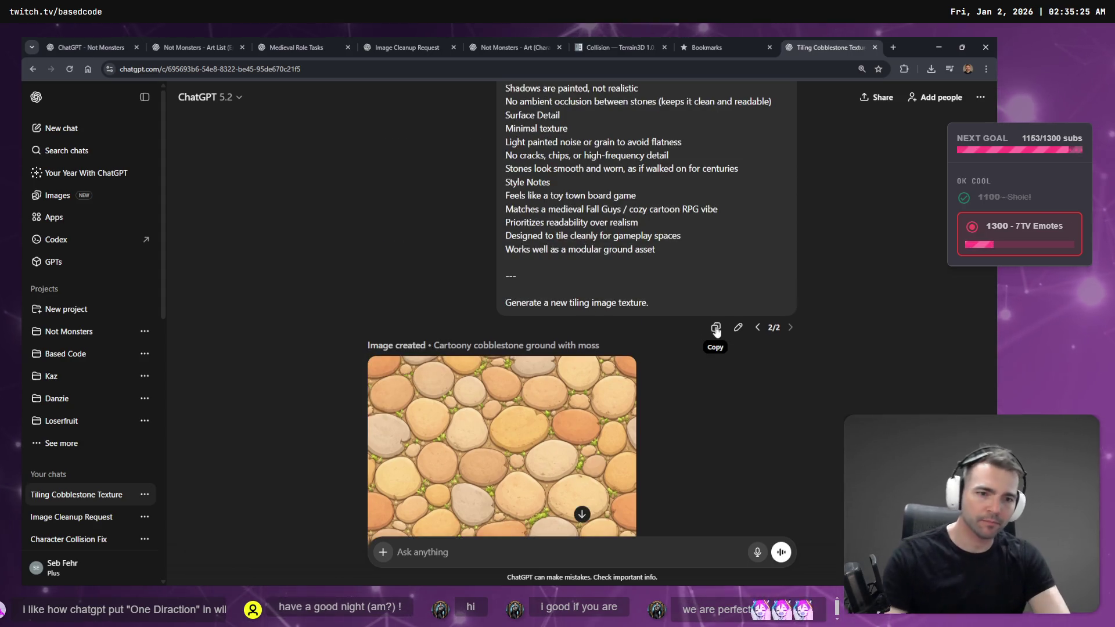
# Step: Flick through the open tabs, from Image Cleanup Request and Terrain3D docs to the bookmarks page
pyautogui.click(714, 326)
pyautogui.scroll(-10, 658, 190)
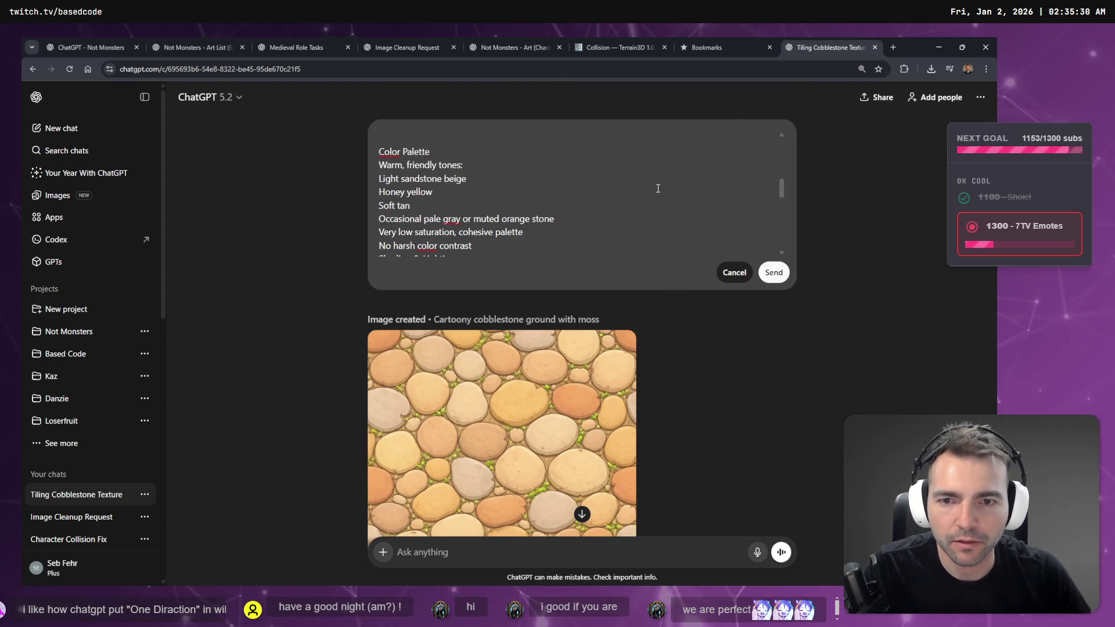
pyautogui.click(644, 38)
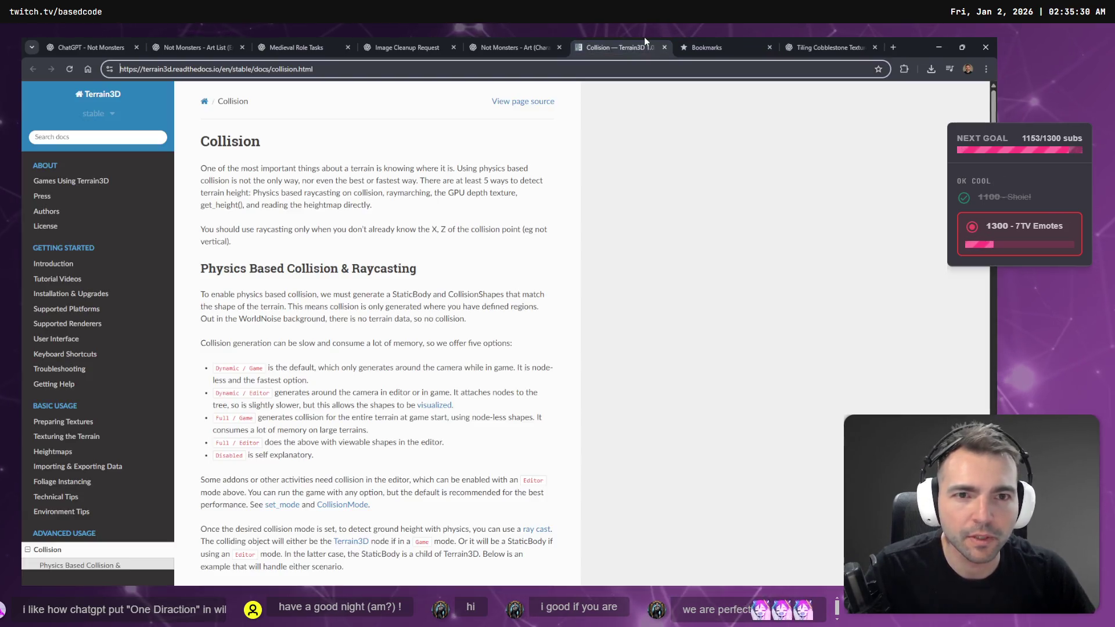
pyautogui.click(535, 38)
pyautogui.click(442, 39)
pyautogui.click(313, 38)
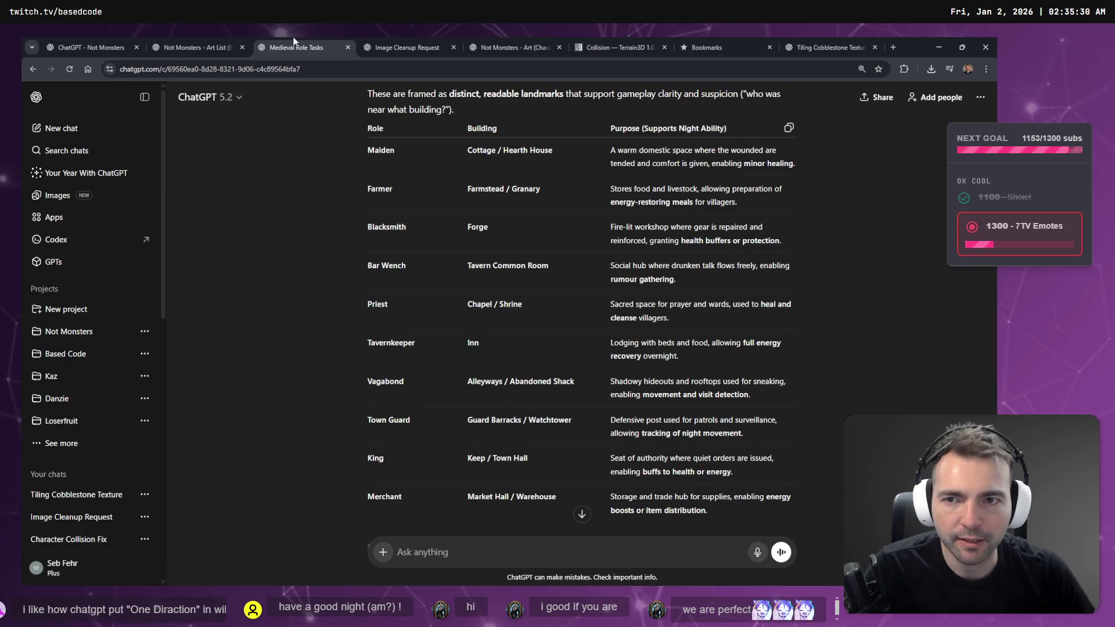
pyautogui.click(406, 39)
pyautogui.click(629, 37)
pyautogui.click(511, 37)
pyautogui.click(703, 37)
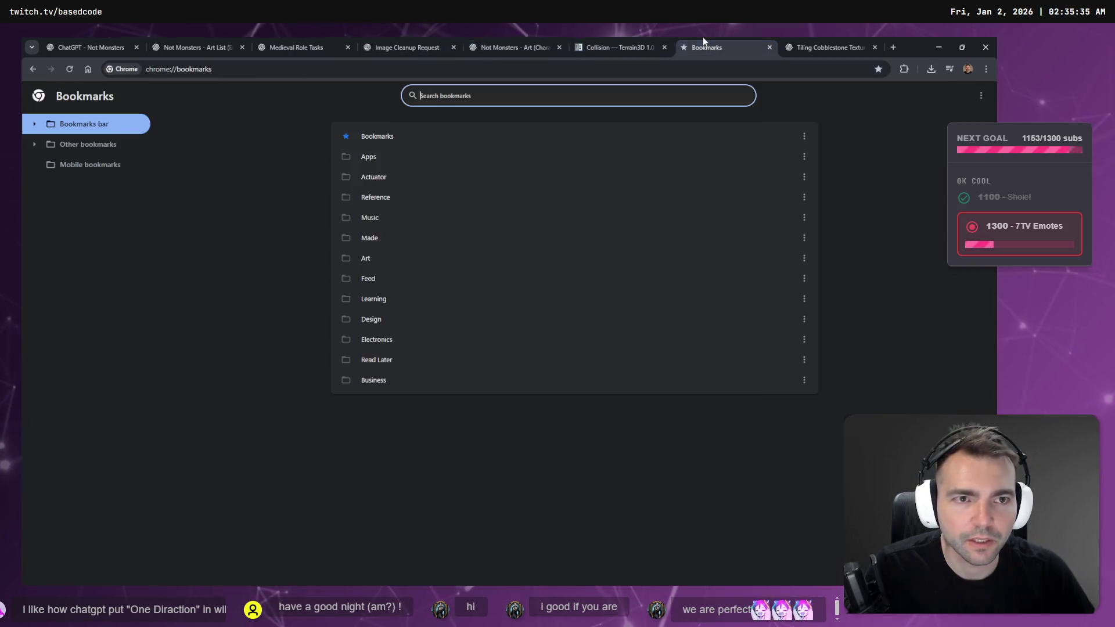
pyautogui.click(553, 36)
pyautogui.click(627, 37)
pyautogui.click(695, 38)
# Step: Close the bookmarks tab and open ChatGPT's Not Monsters project in a new tab
pyautogui.hotkey('ctrl', 'w')
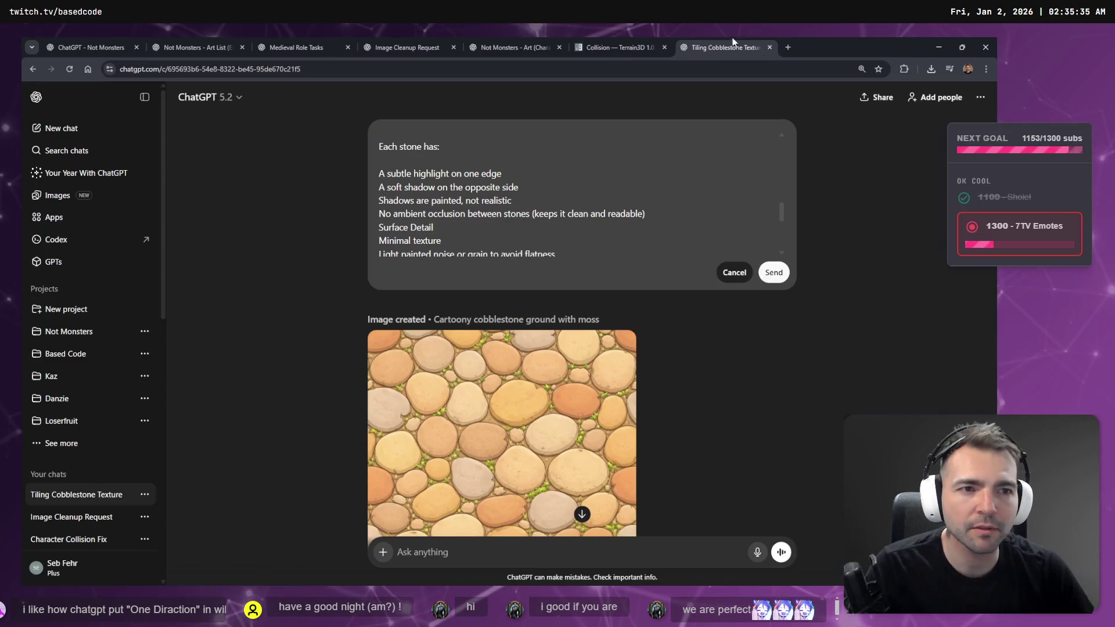
pyautogui.hotkey('ctrl', 'shift', 't')
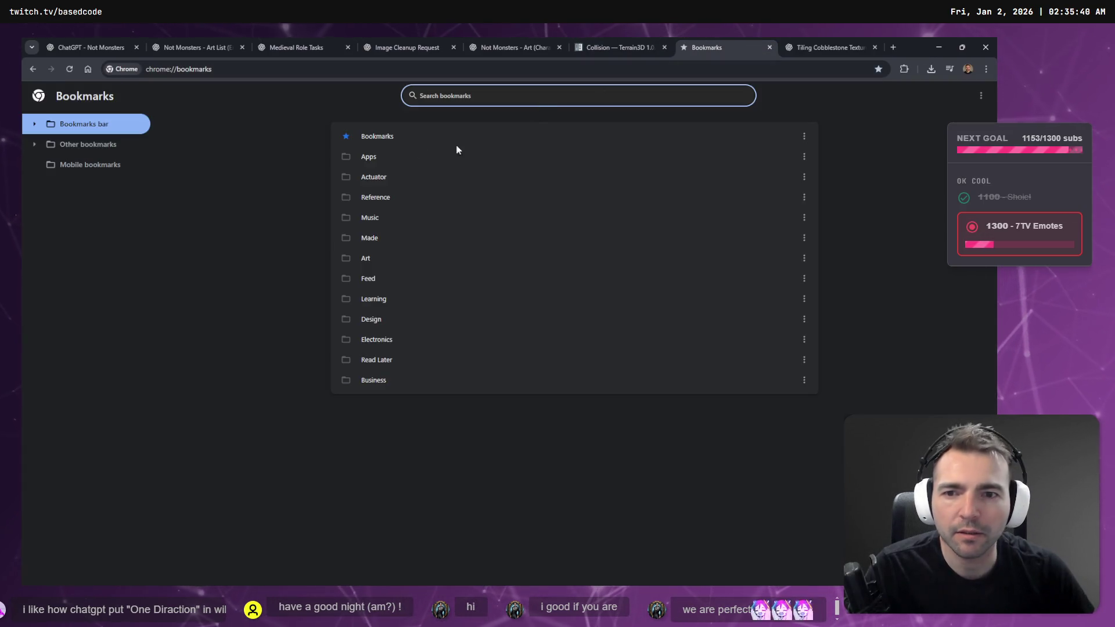
pyautogui.hotkey('ctrl', 'w')
pyautogui.hotkey('ctrl', 't')
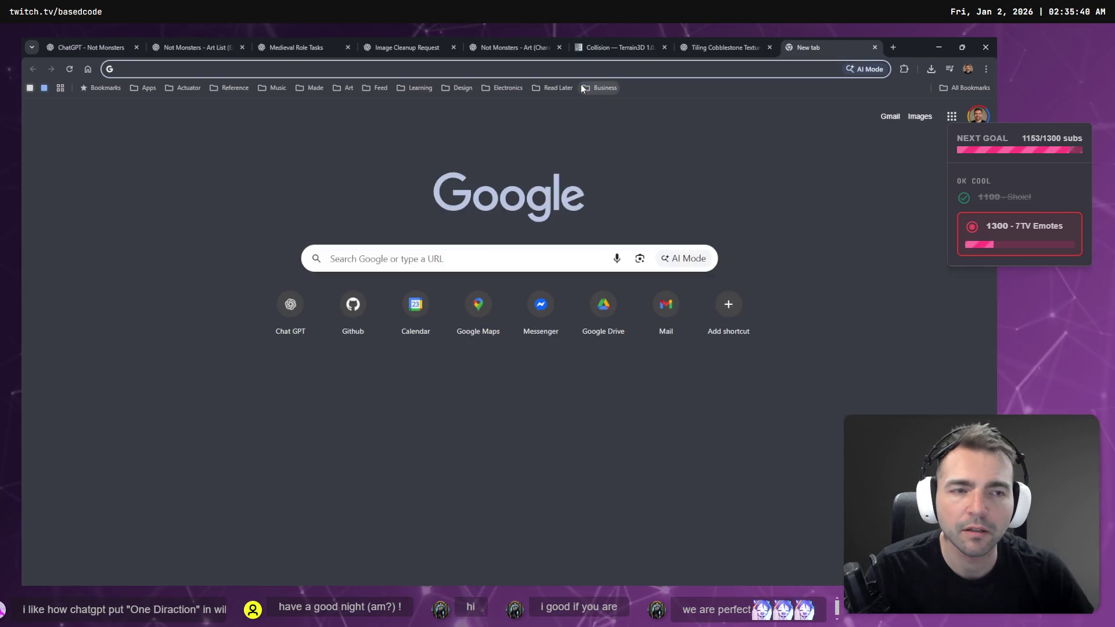
pyautogui.click(298, 332)
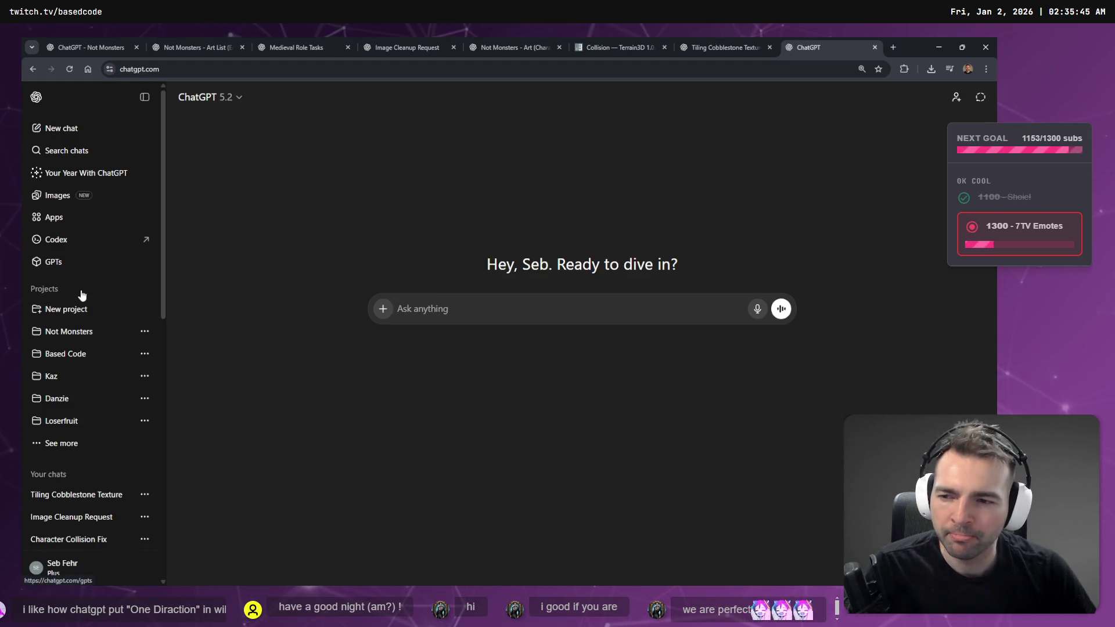
pyautogui.click(86, 333)
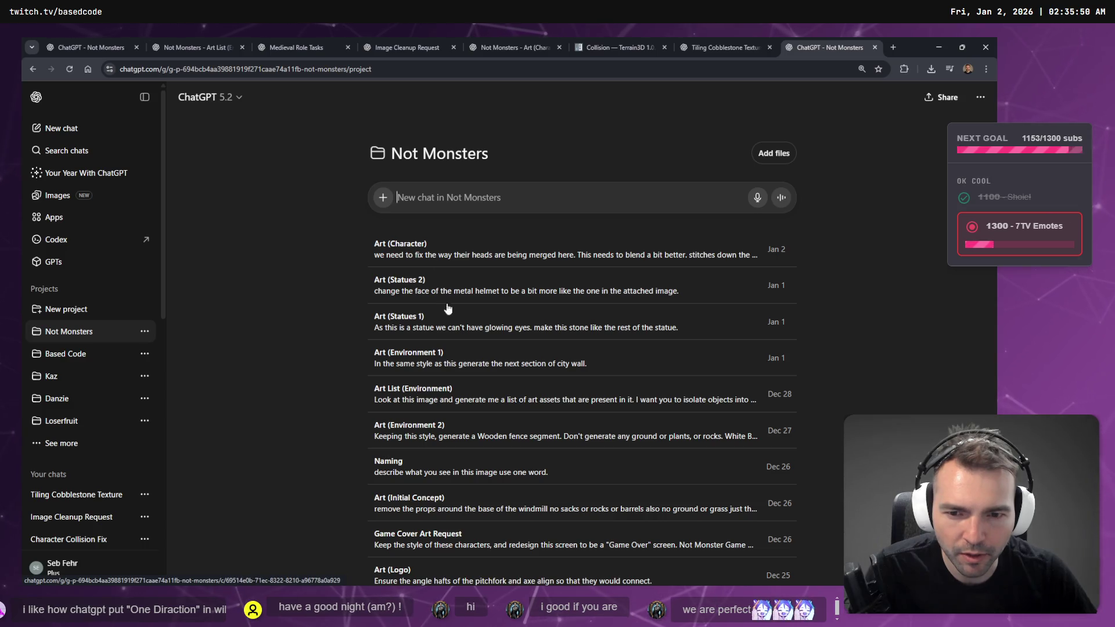
# Step: Open the Art (Environment 1) chat and reorder the browser tabs, bringing the Terrain3D collision docs to the front
pyautogui.click(430, 355)
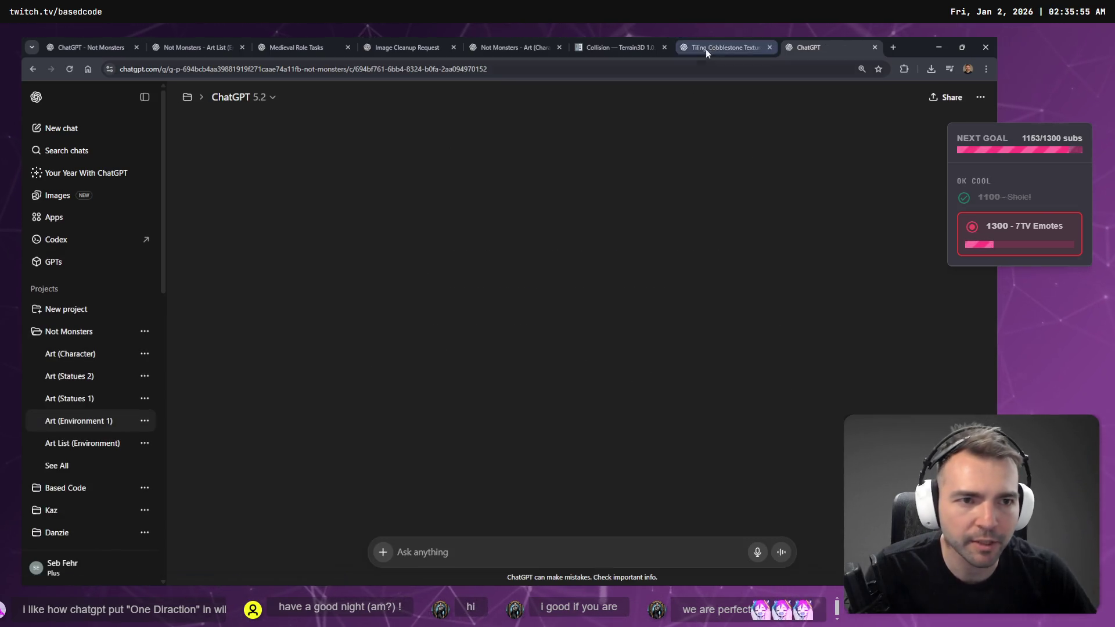
pyautogui.moveTo(805, 42); pyautogui.dragTo(703, 42)
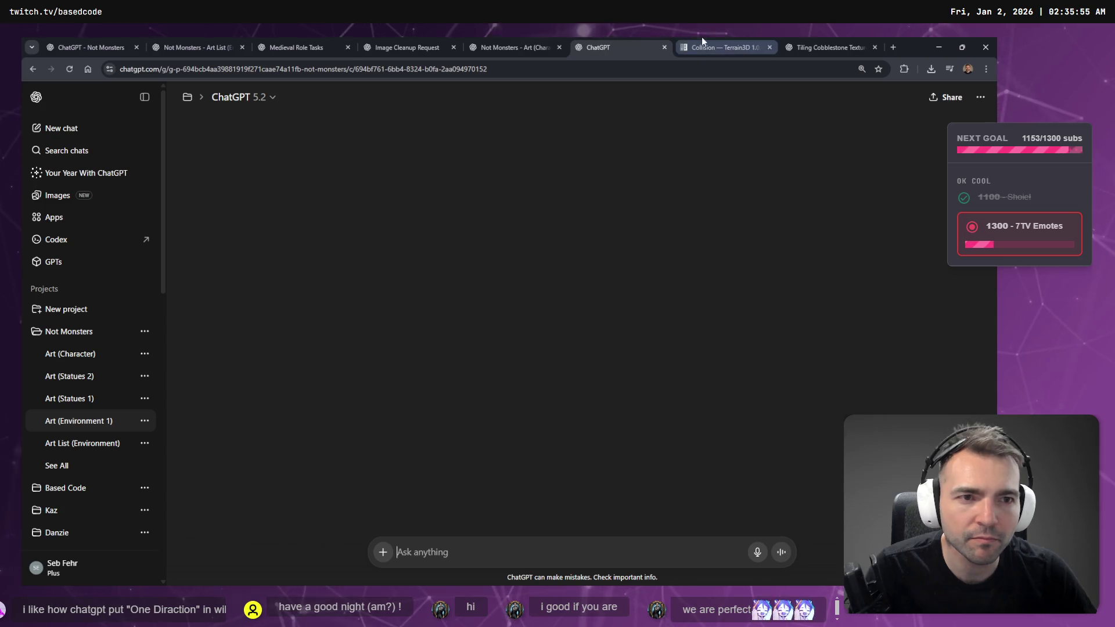
pyautogui.click(628, 37)
pyautogui.moveTo(629, 37); pyautogui.dragTo(131, 37)
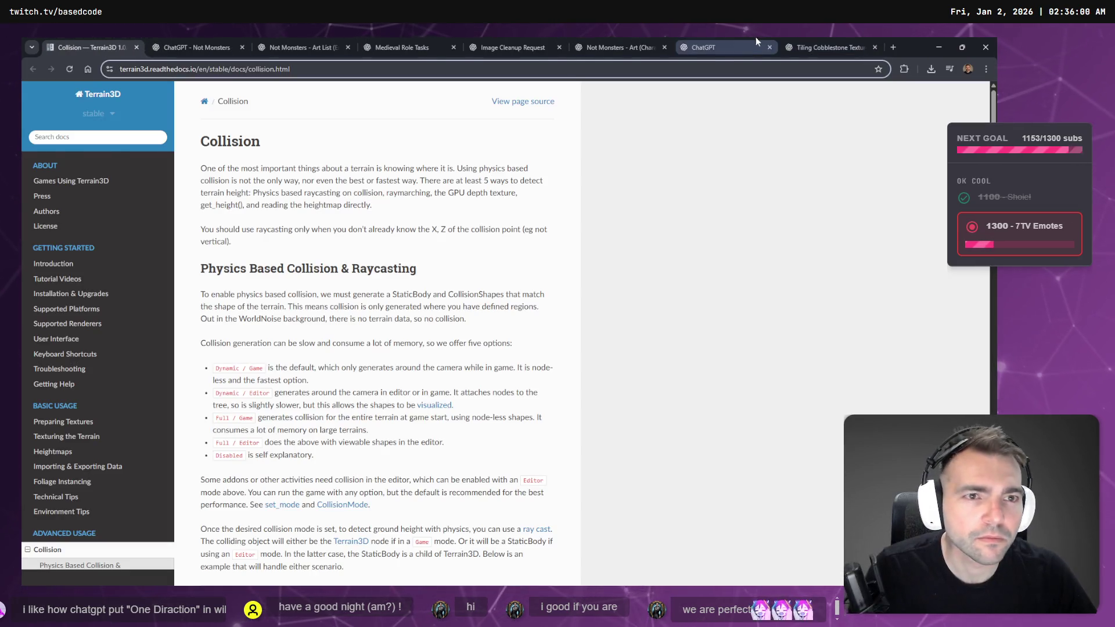
pyautogui.click(753, 38)
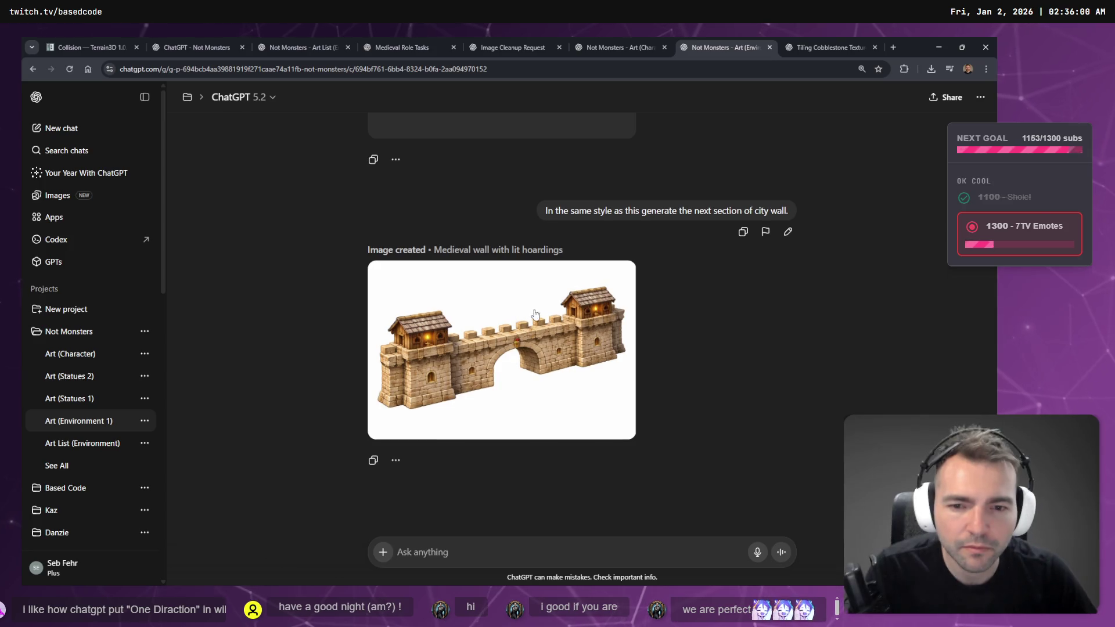
# Step: Move the Tiling Cobblestone Texture chat into the Not Monsters project
pyautogui.scroll(20, 591, 318)
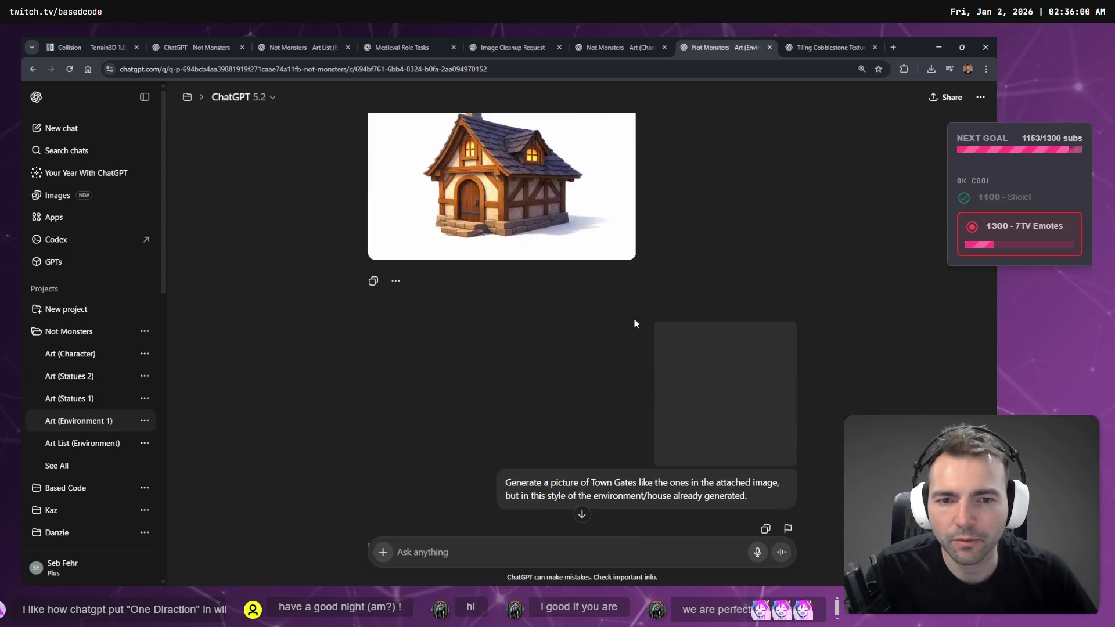
pyautogui.scroll(8, 691, 304)
pyautogui.scroll(-14, 692, 304)
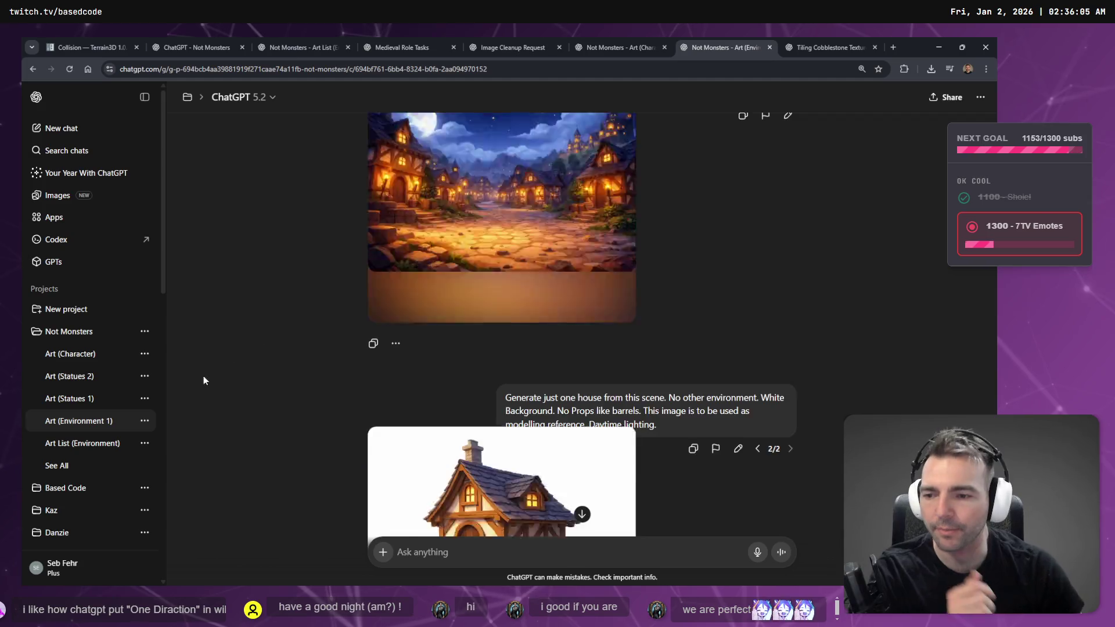
pyautogui.scroll(-7, 127, 380)
pyautogui.scroll(3, 142, 325)
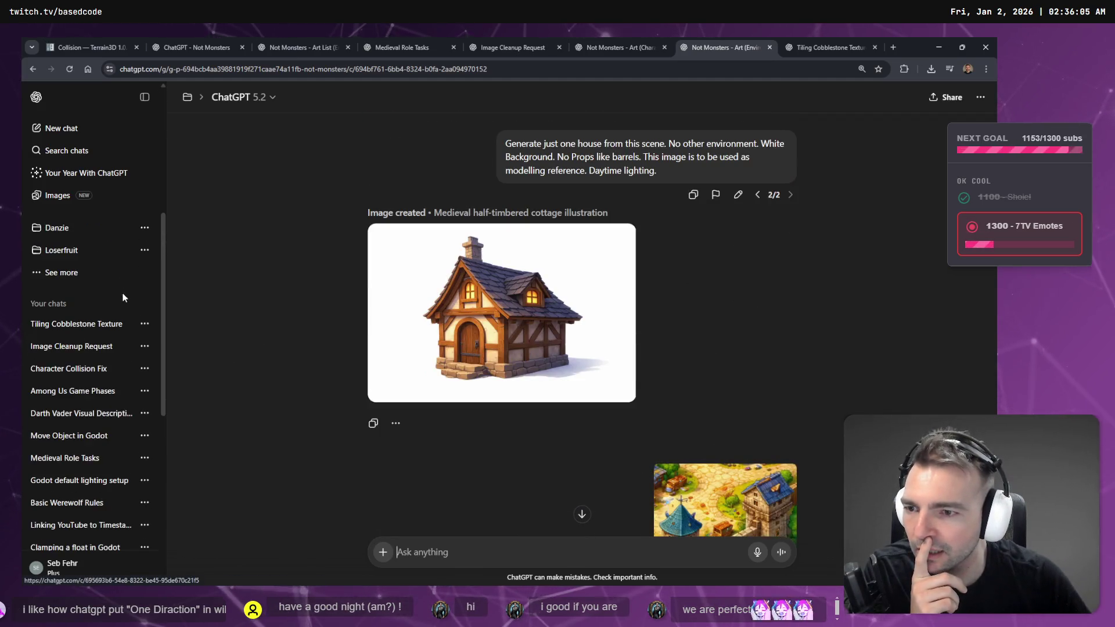
pyautogui.click(145, 323)
pyautogui.moveTo(250, 416)
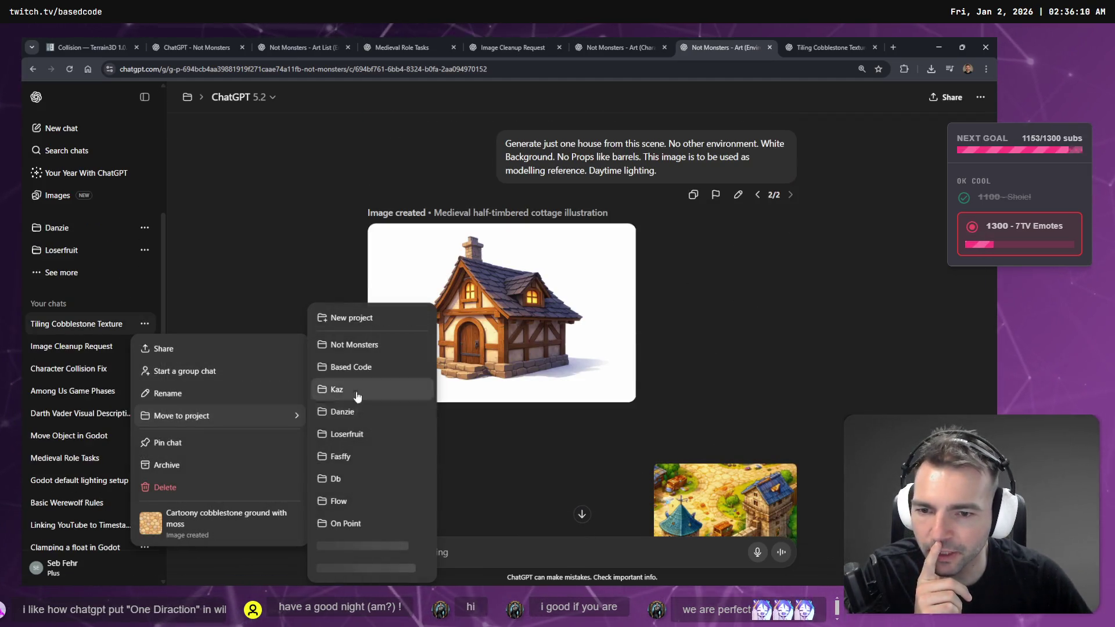
pyautogui.click(364, 346)
# Step: Move the Image Cleanup Request chat into the Not Monsters project
pyautogui.scroll(-5, 116, 373)
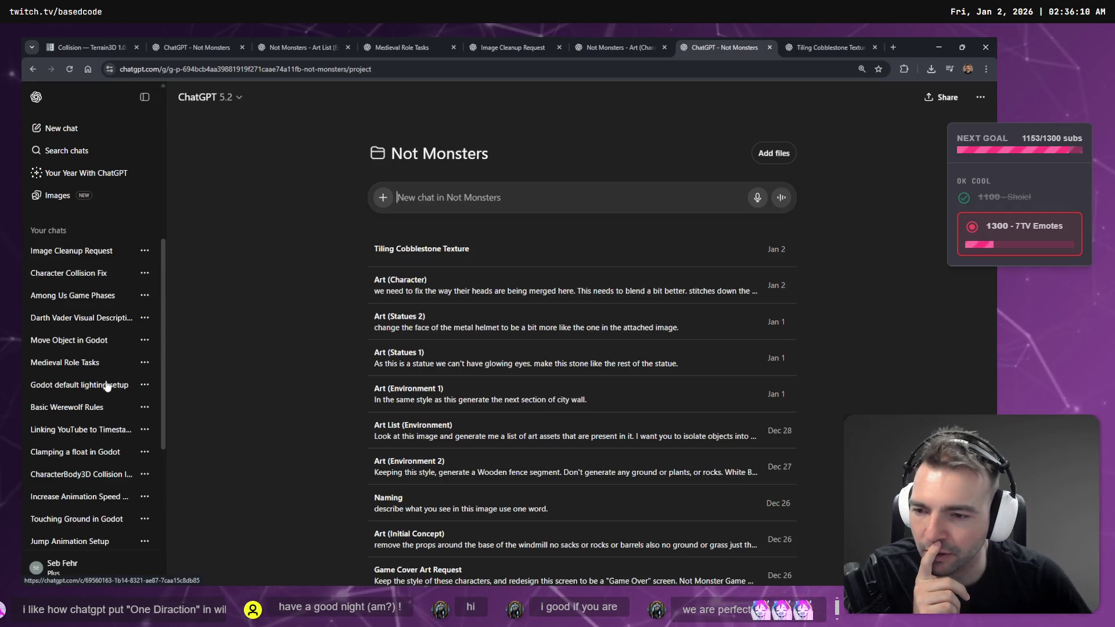
pyautogui.scroll(2, 110, 380)
pyautogui.click(144, 352)
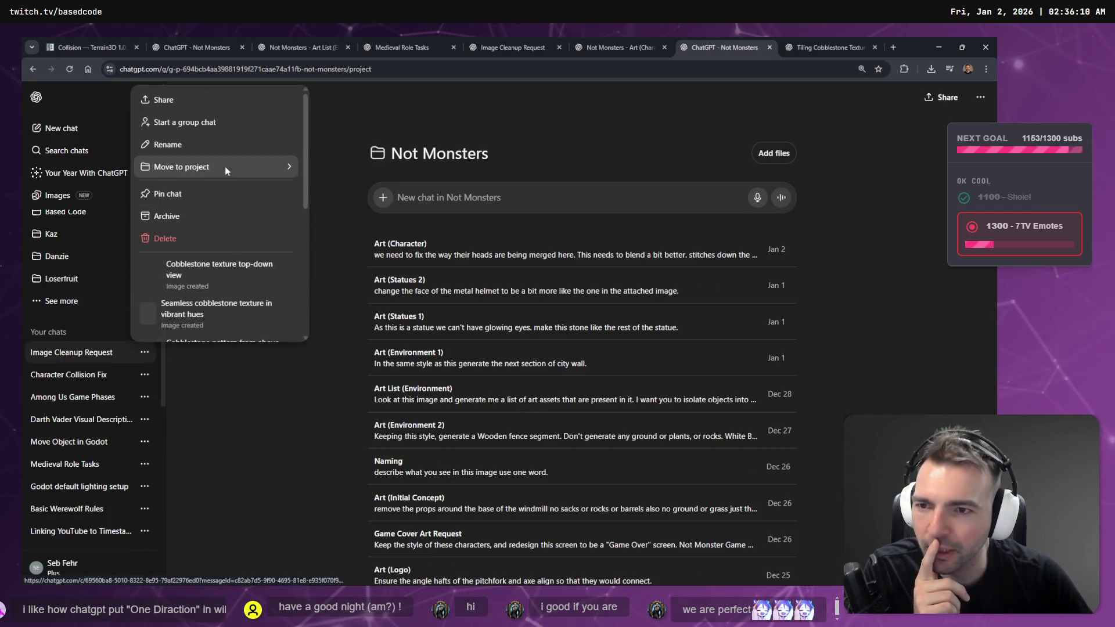
pyautogui.moveTo(238, 175)
pyautogui.click(347, 193)
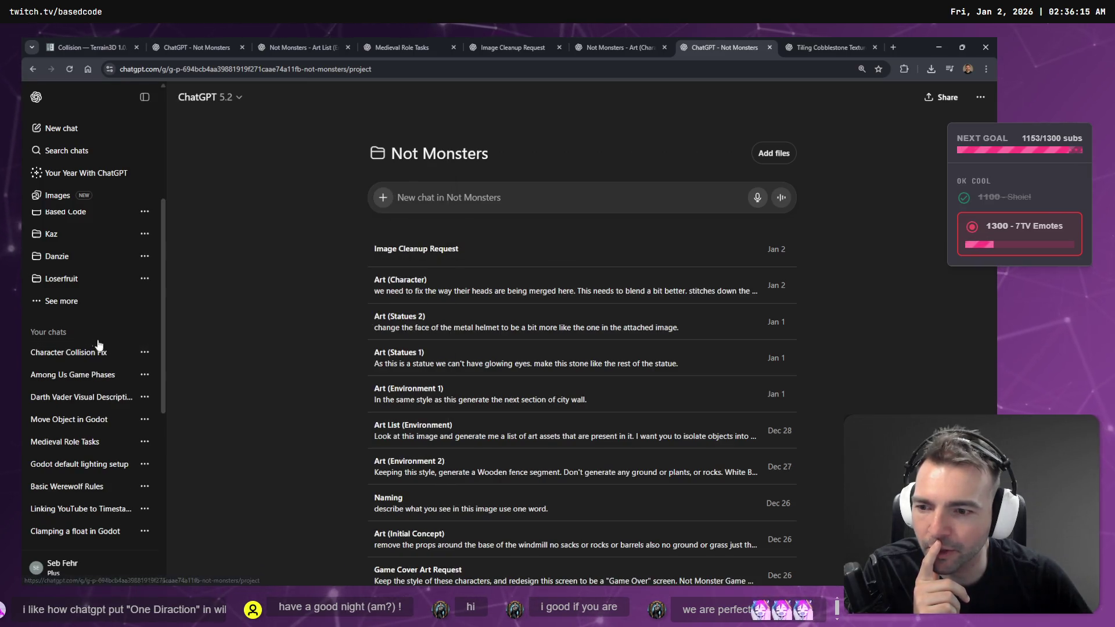
# Step: Rename the Image Cleanup Request chat to 'Art (Environment 2)'
pyautogui.scroll(3, 102, 354)
pyautogui.click(144, 354)
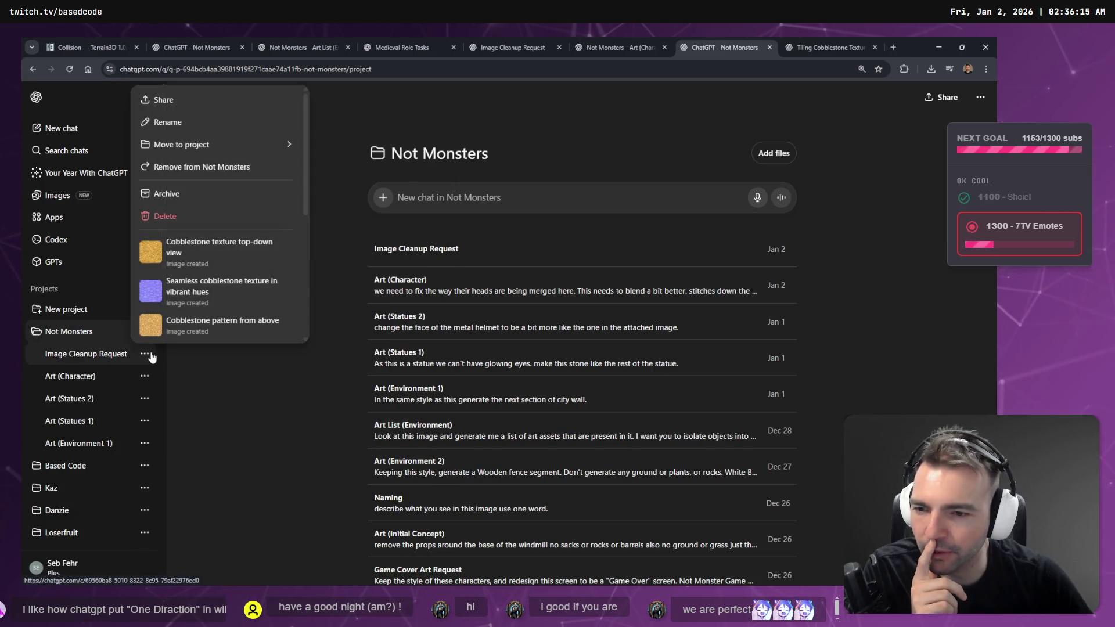
pyautogui.click(191, 123)
pyautogui.write('AR')
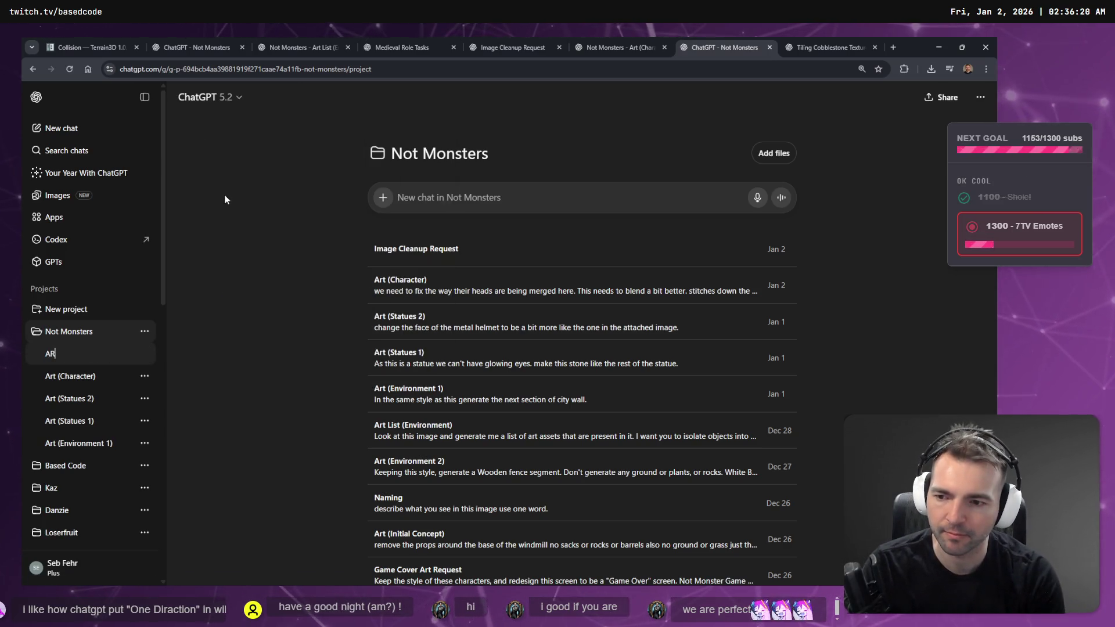
pyautogui.press('BackSpace')
pyautogui.write('rt (E')
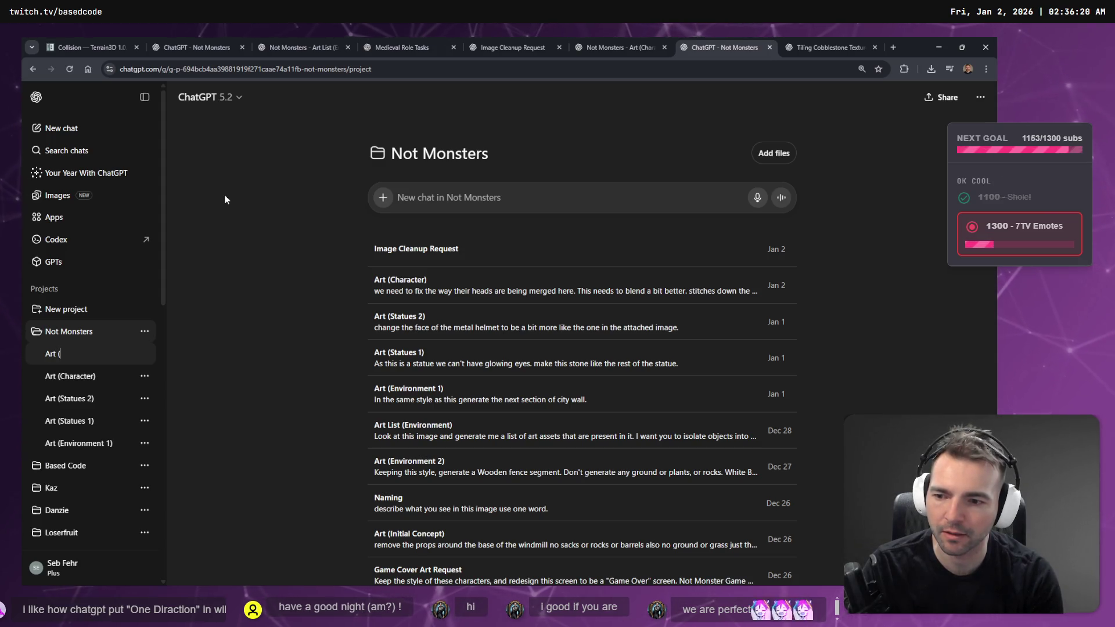
pyautogui.write('nvironment 2')
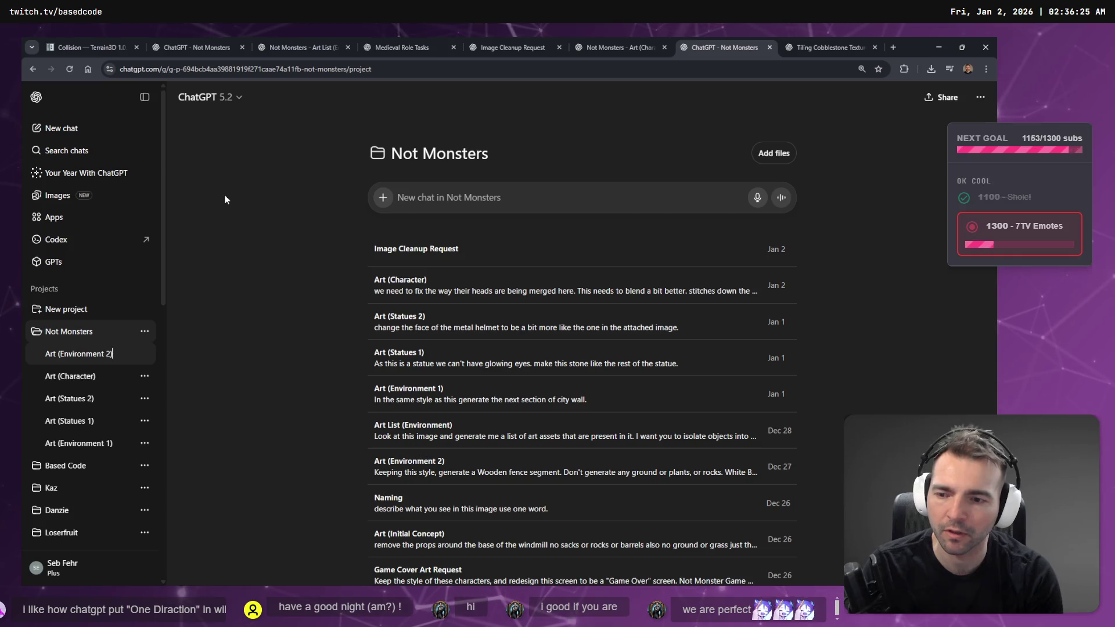
pyautogui.press('Escape')
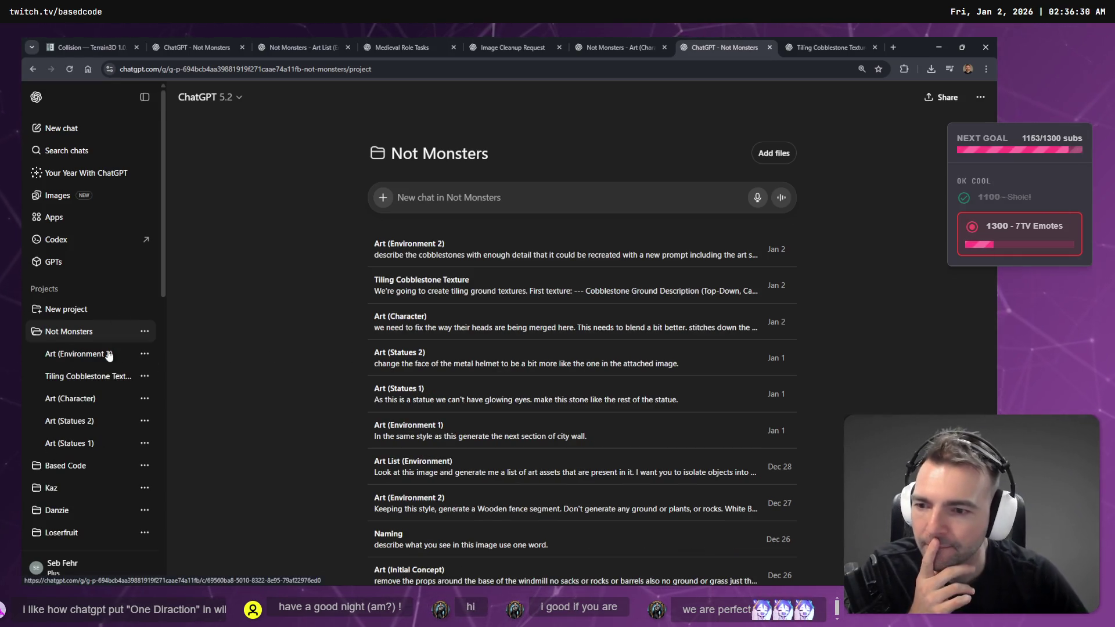
pyautogui.scroll(-1, 107, 348)
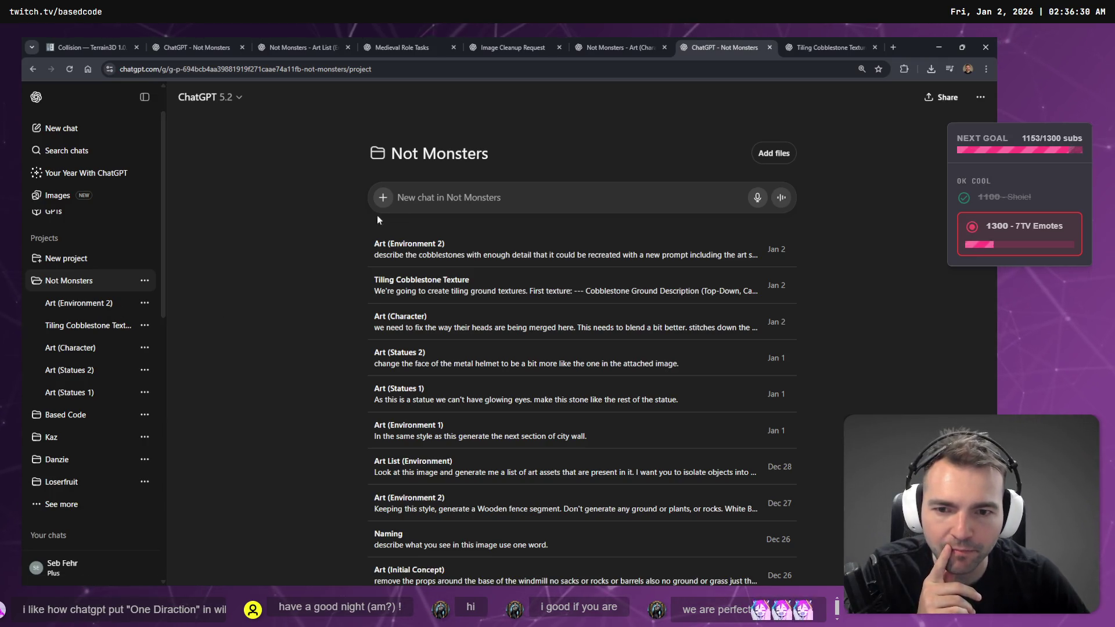
pyautogui.click(823, 38)
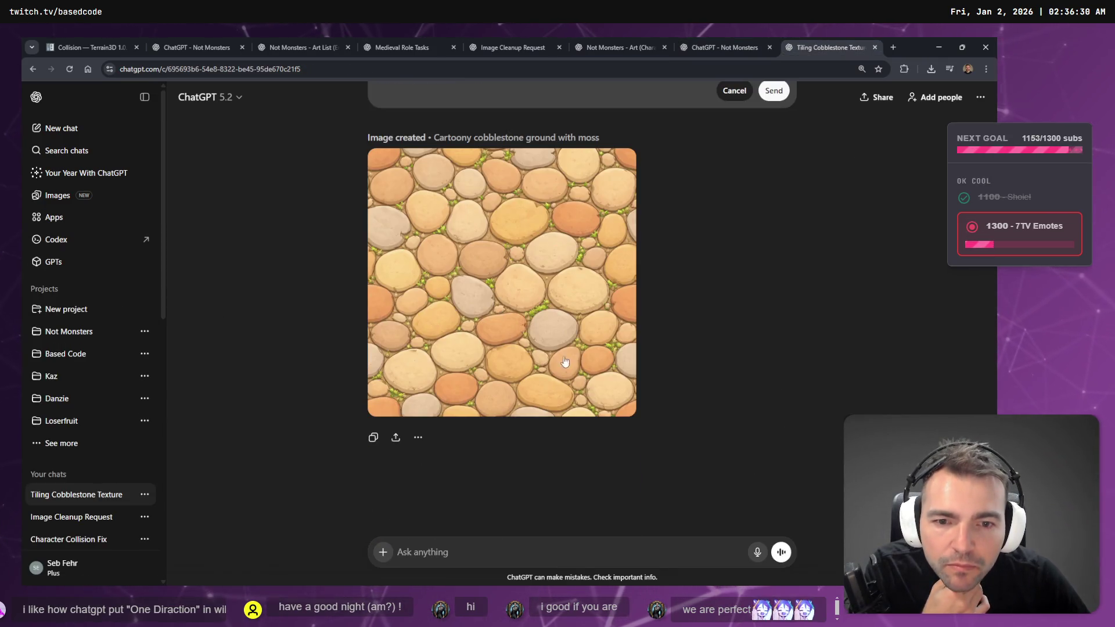
# Step: Add the line 'No plants between stones.' under the prompt's Surface Detail section
pyautogui.scroll(3, 565, 361)
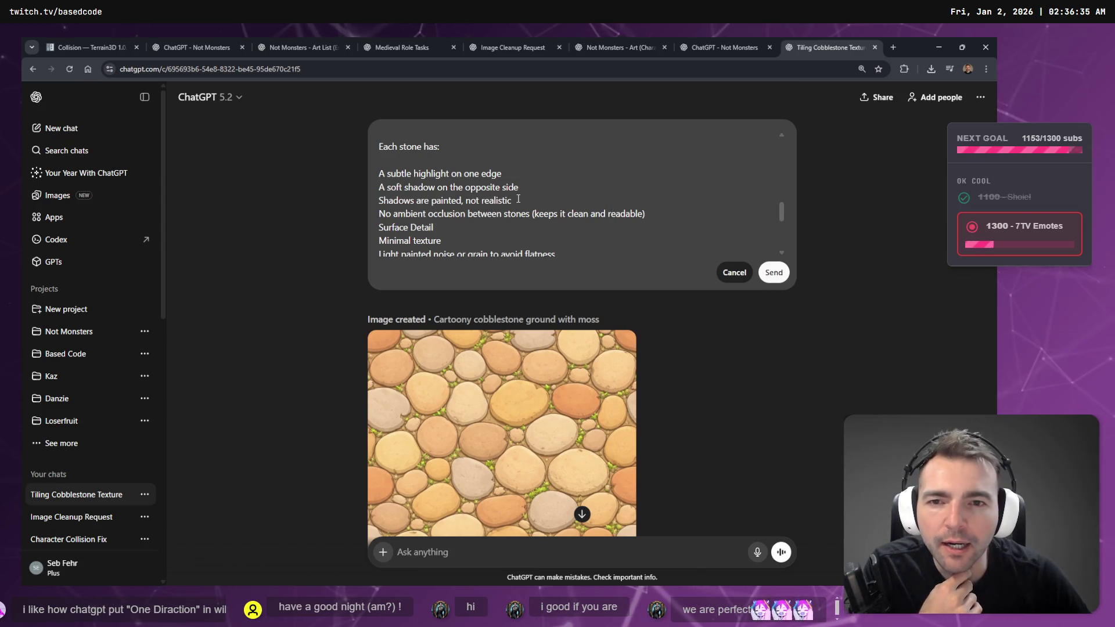
pyautogui.scroll(-6, 519, 200)
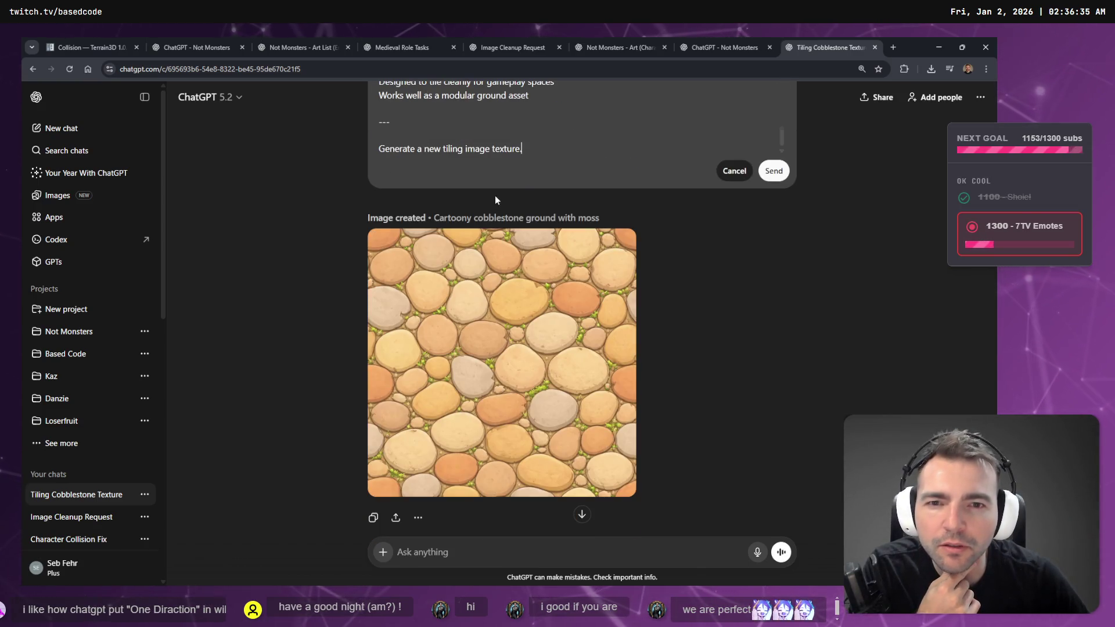
pyautogui.scroll(2, 495, 198)
pyautogui.scroll(4, 517, 193)
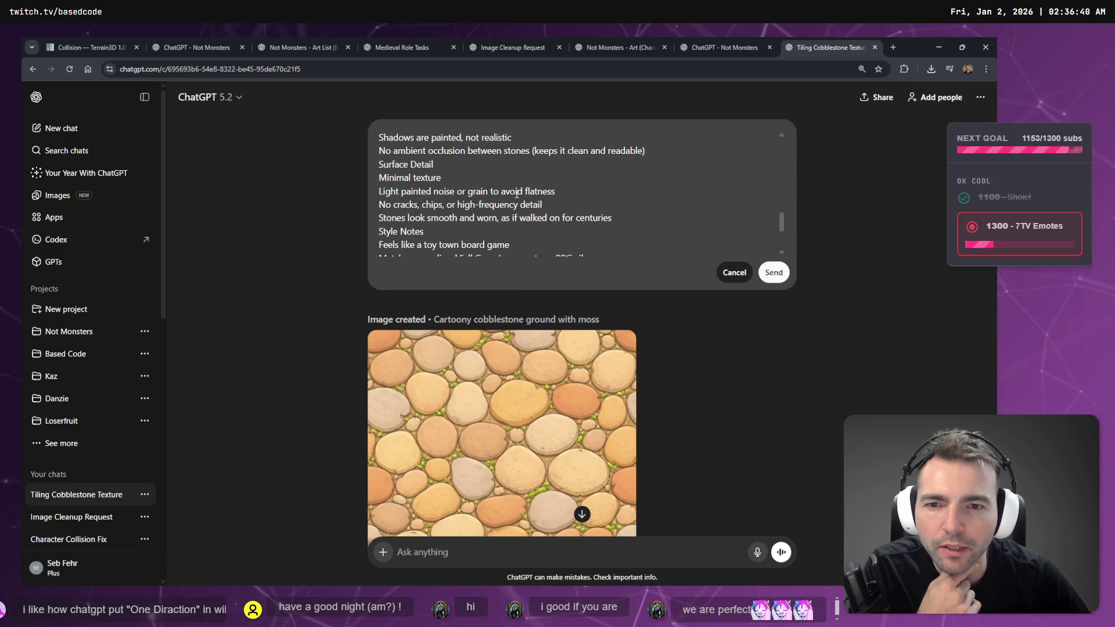
pyautogui.scroll(2, 517, 194)
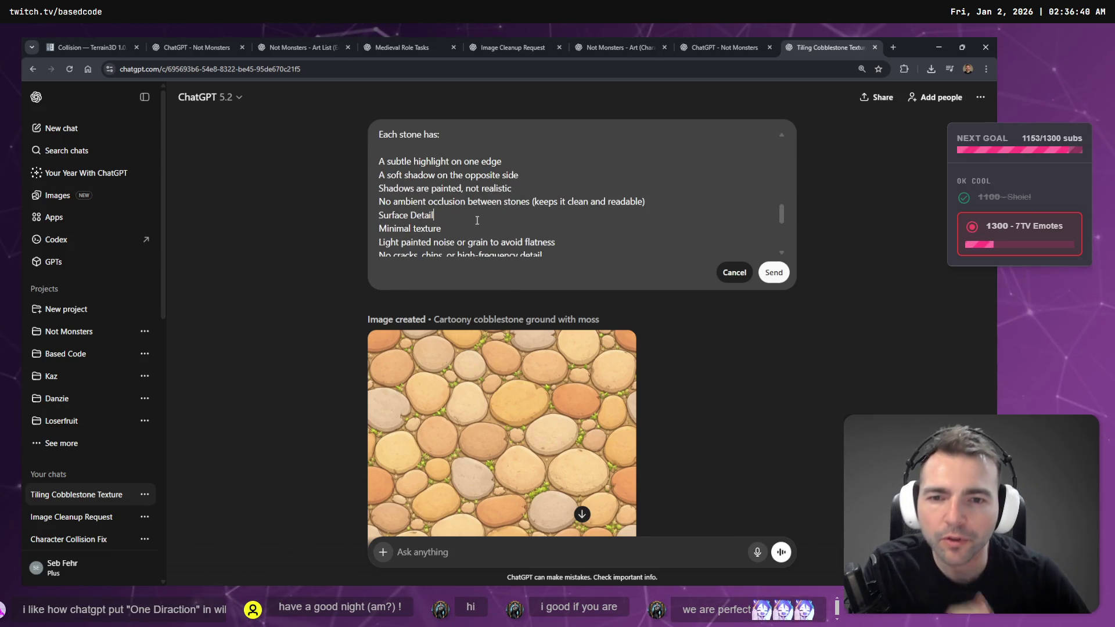
pyautogui.press('Return')
pyautogui.write('No plants ')
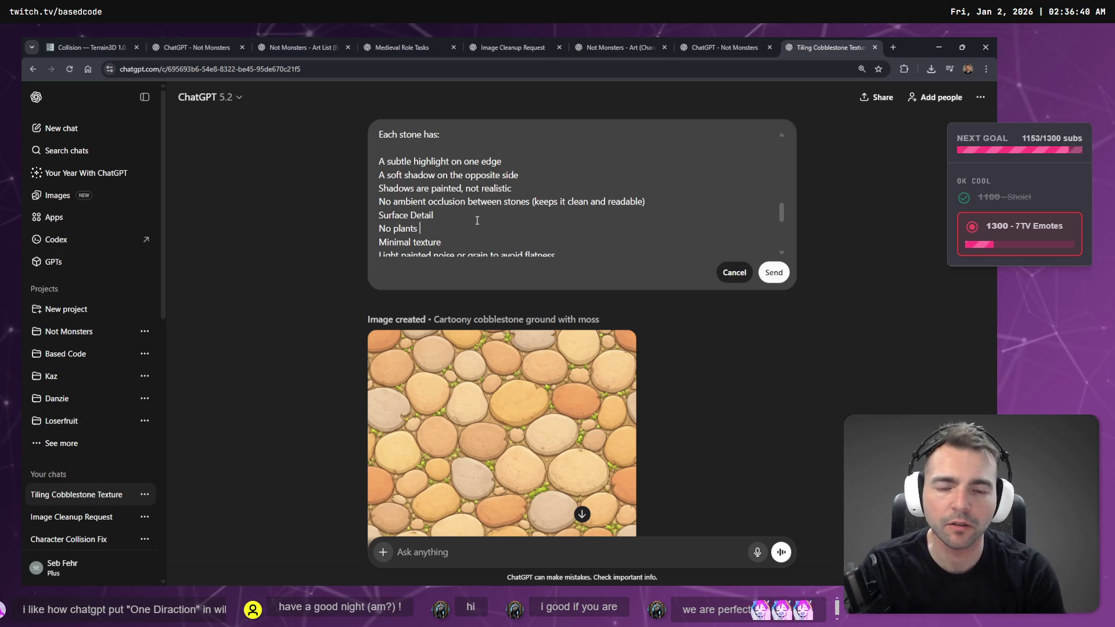
pyautogui.write('between stones.')
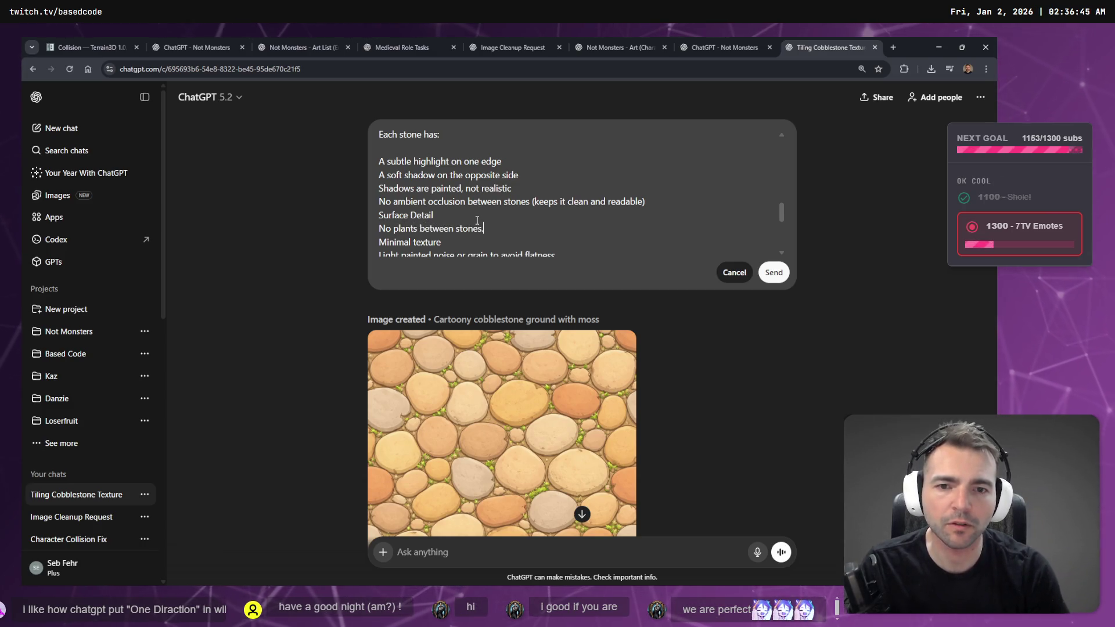
pyautogui.click(737, 36)
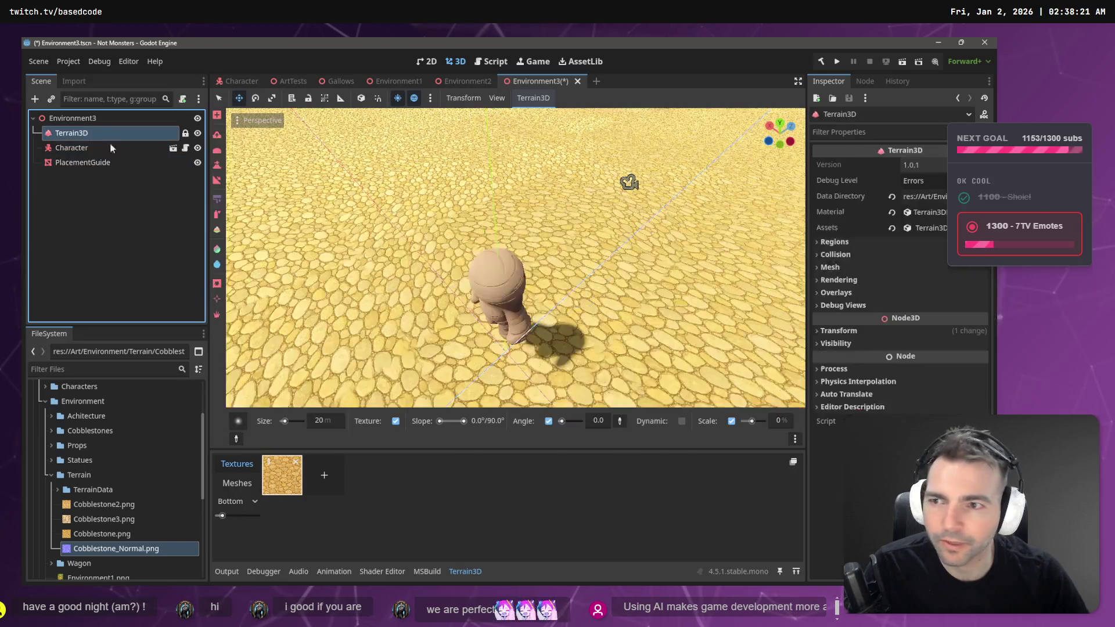
# Step: Make Cobblestone3.png the albedo texture of the terrain's cobblestone texture asset
pyautogui.click(848, 281)
pyautogui.click(849, 281)
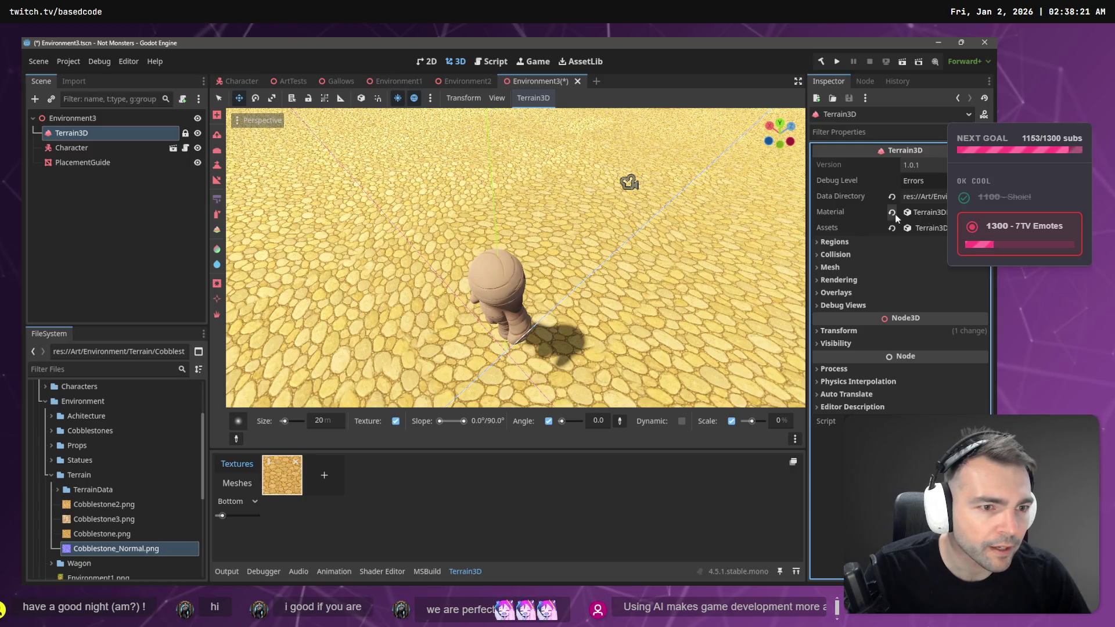
pyautogui.click(271, 464)
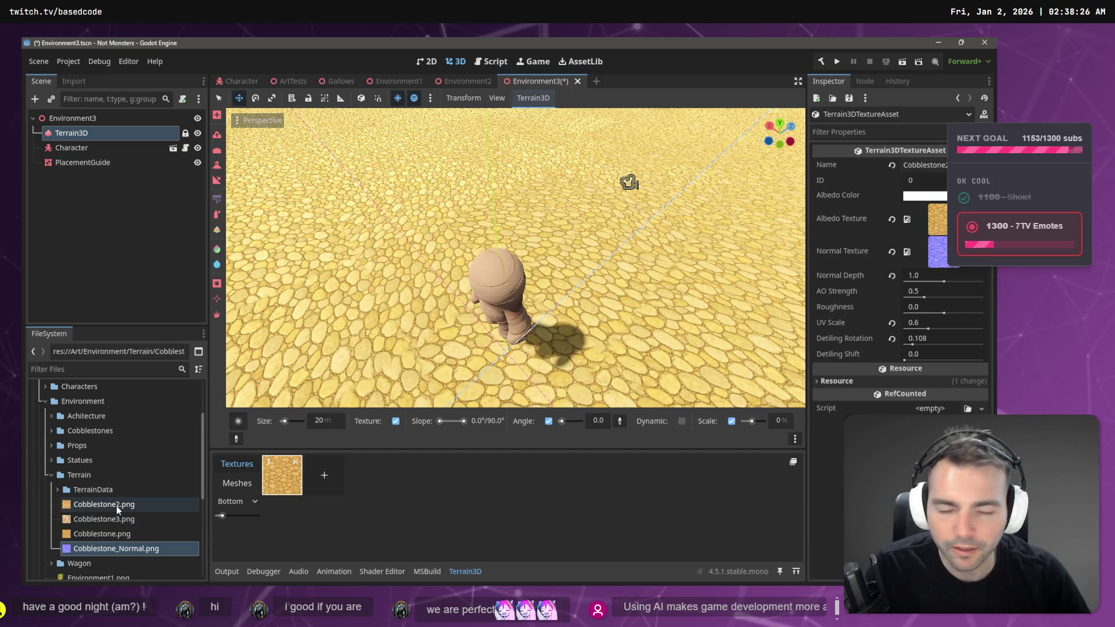
pyautogui.click(113, 518)
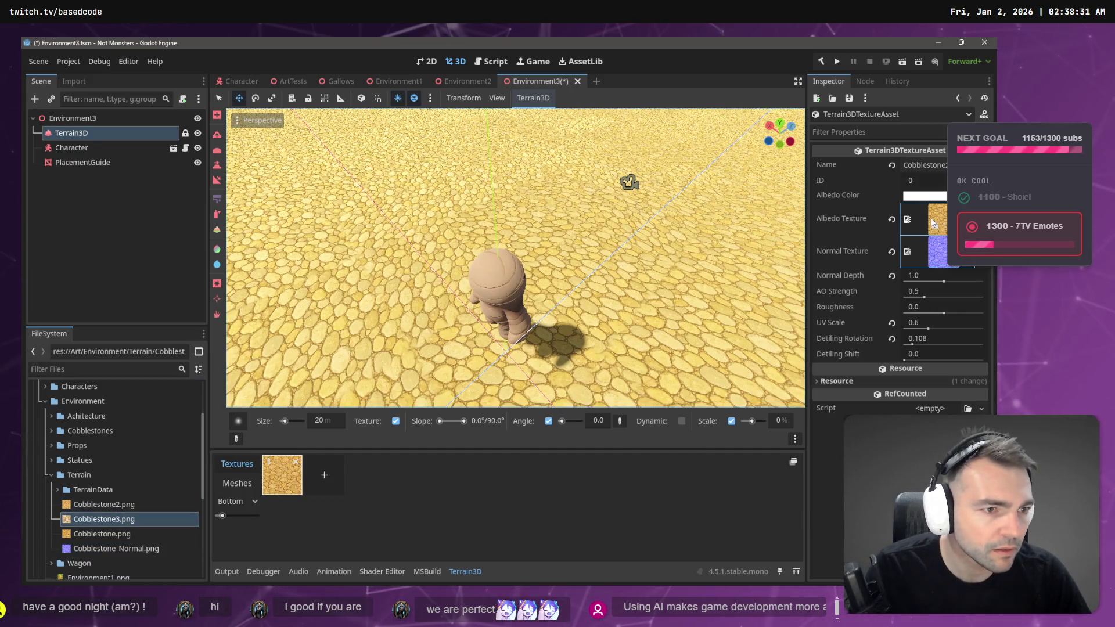
pyautogui.moveTo(934, 223); pyautogui.dragTo(934, 227)
# Step: Clear the terrain texture's normal map and compare the Environment2 and Environment3 scenes
pyautogui.click(982, 262)
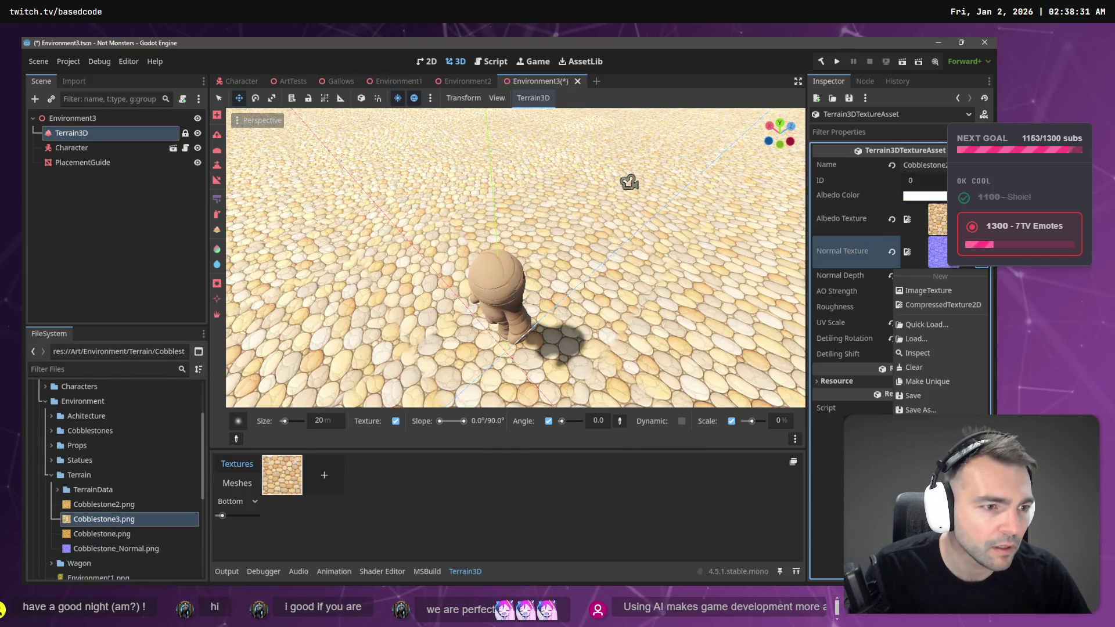
pyautogui.click(918, 369)
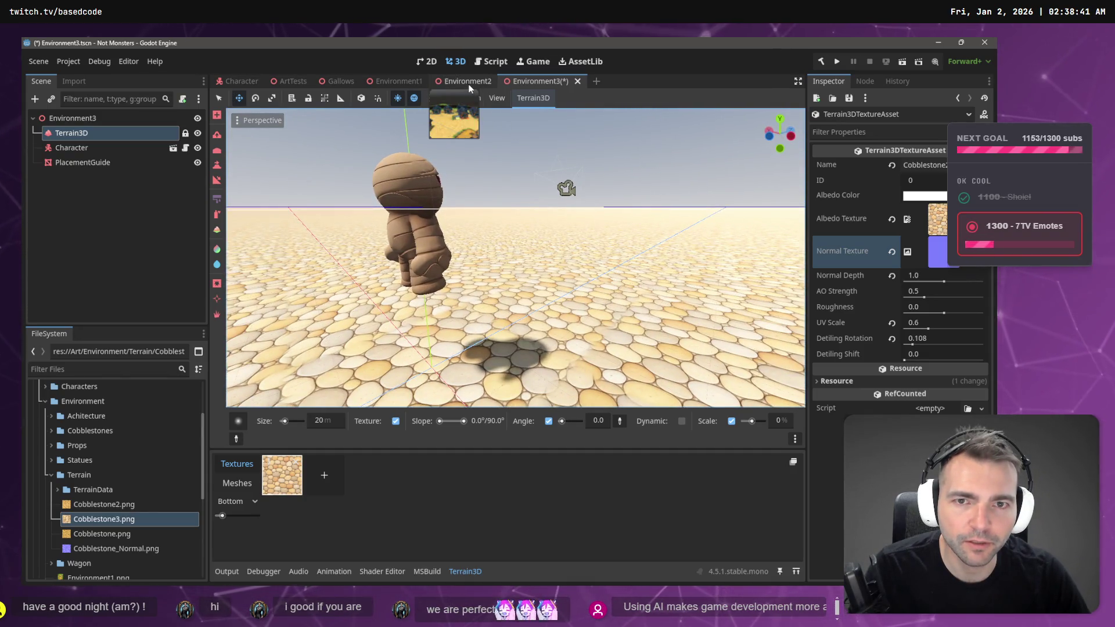
pyautogui.click(471, 82)
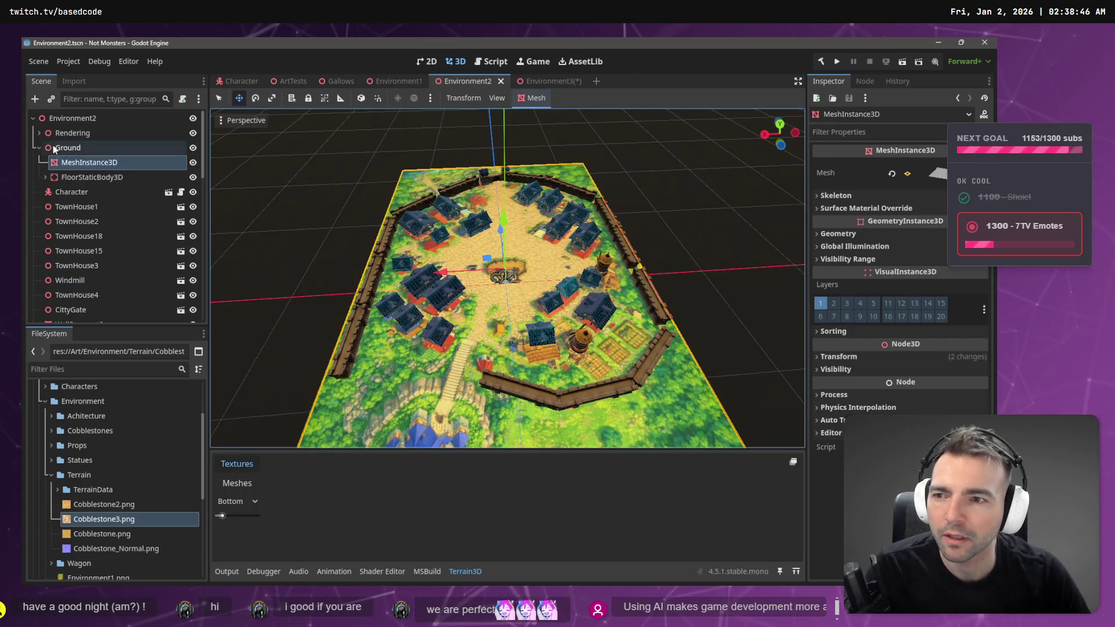
pyautogui.click(33, 118)
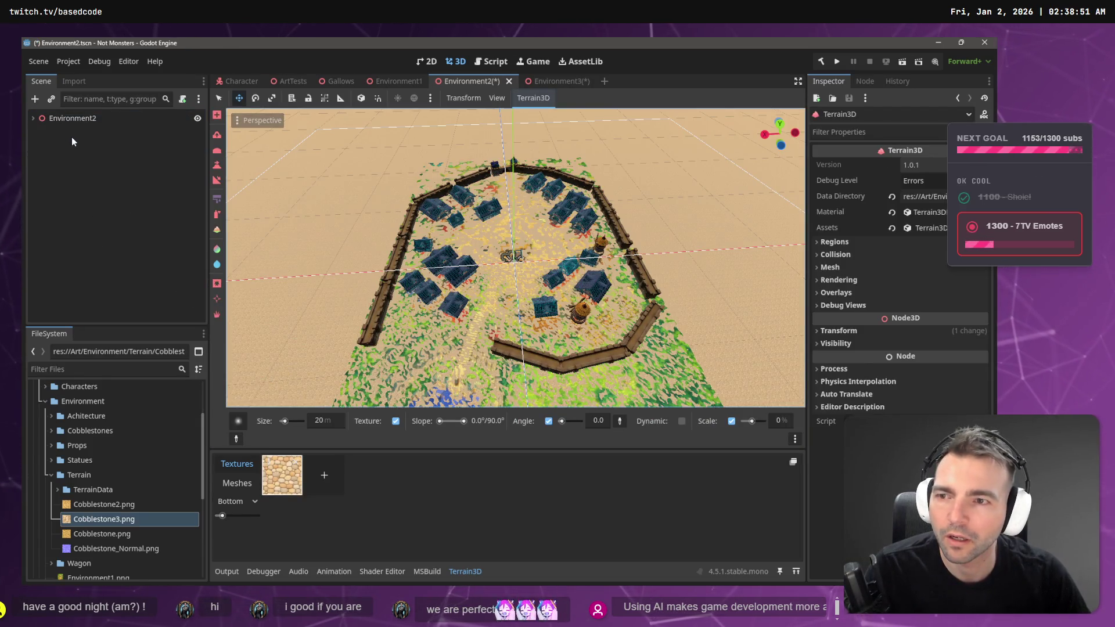
# Step: Hide Environment2's old Ground MeshInstance3D to reveal the terrain, then do a quick test run
pyautogui.hotkey('ctrl', 'z')
pyautogui.click(36, 117)
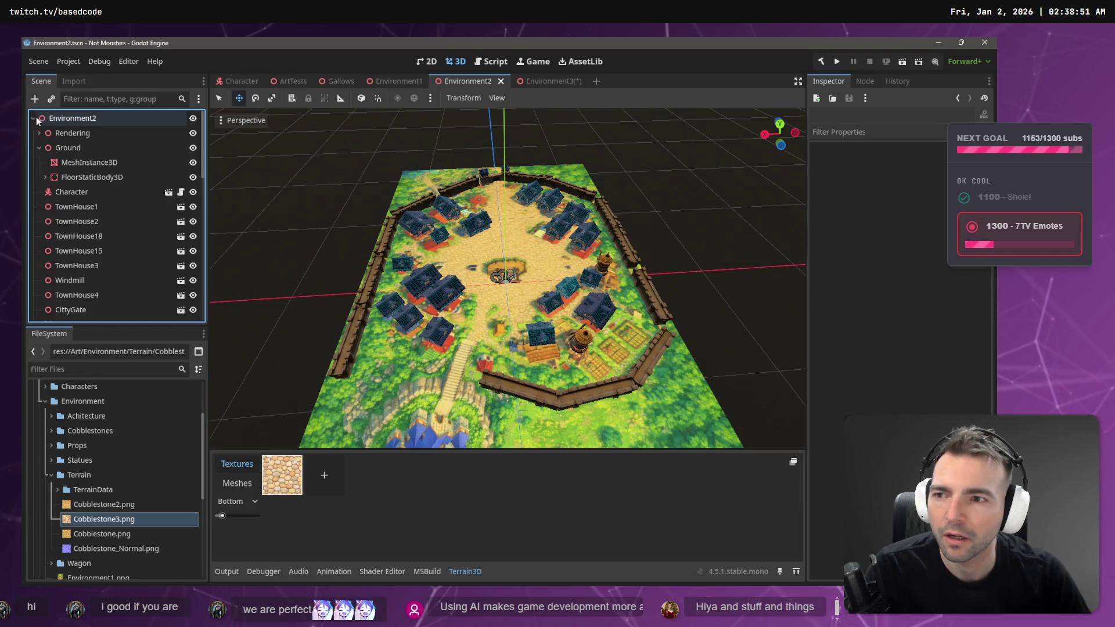
pyautogui.click(64, 119)
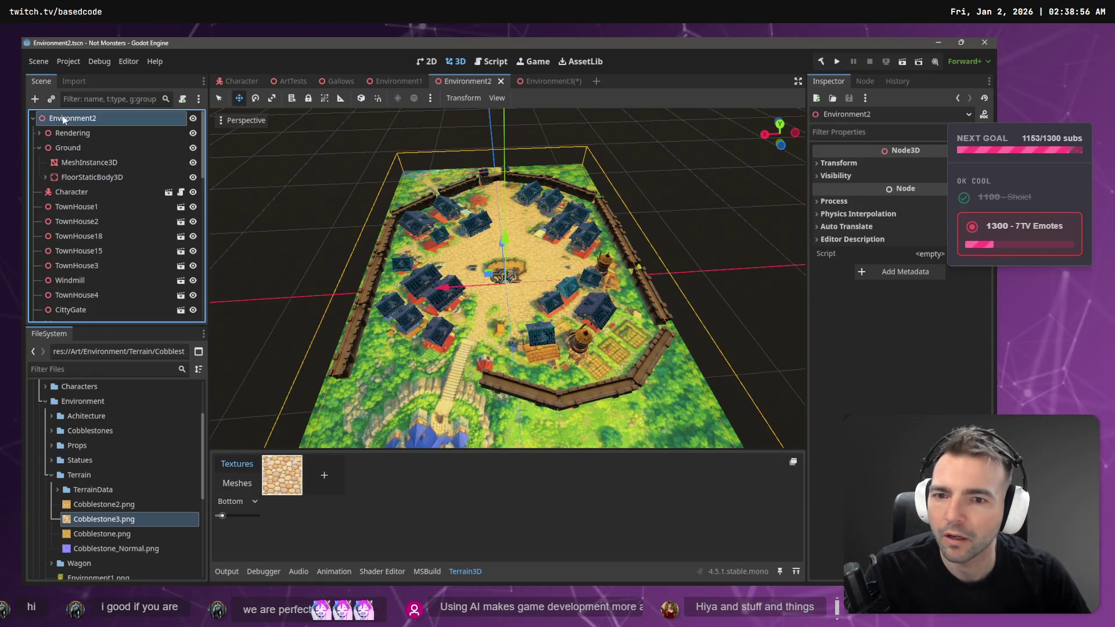
pyautogui.hotkey('ctrl', 'shift', 'z')
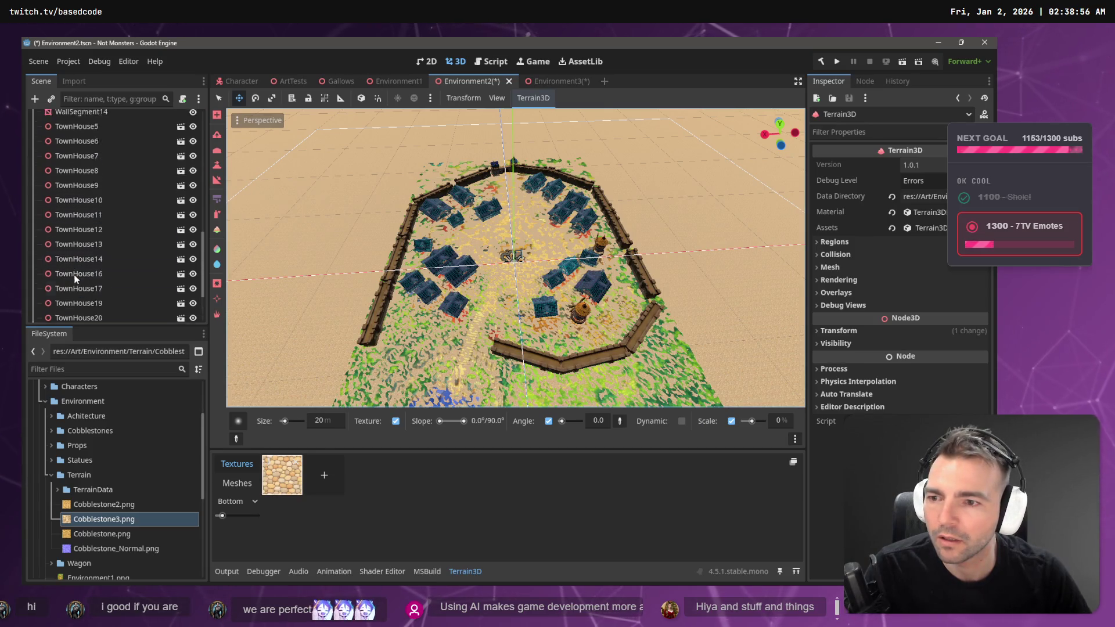
pyautogui.scroll(10, 75, 279)
pyautogui.click(51, 163)
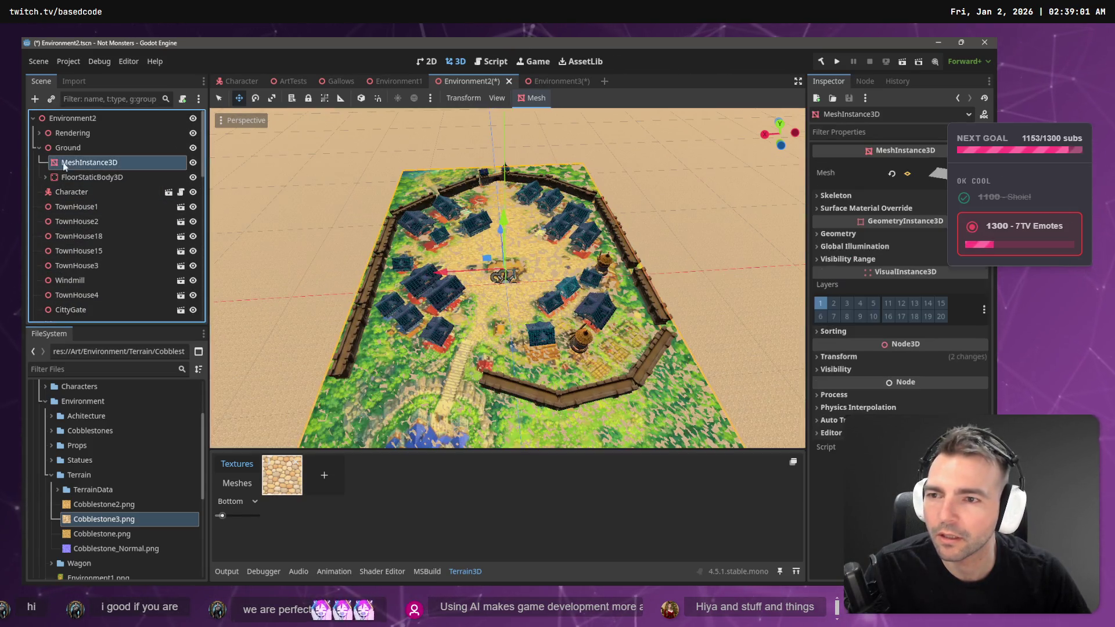
pyautogui.click(192, 163)
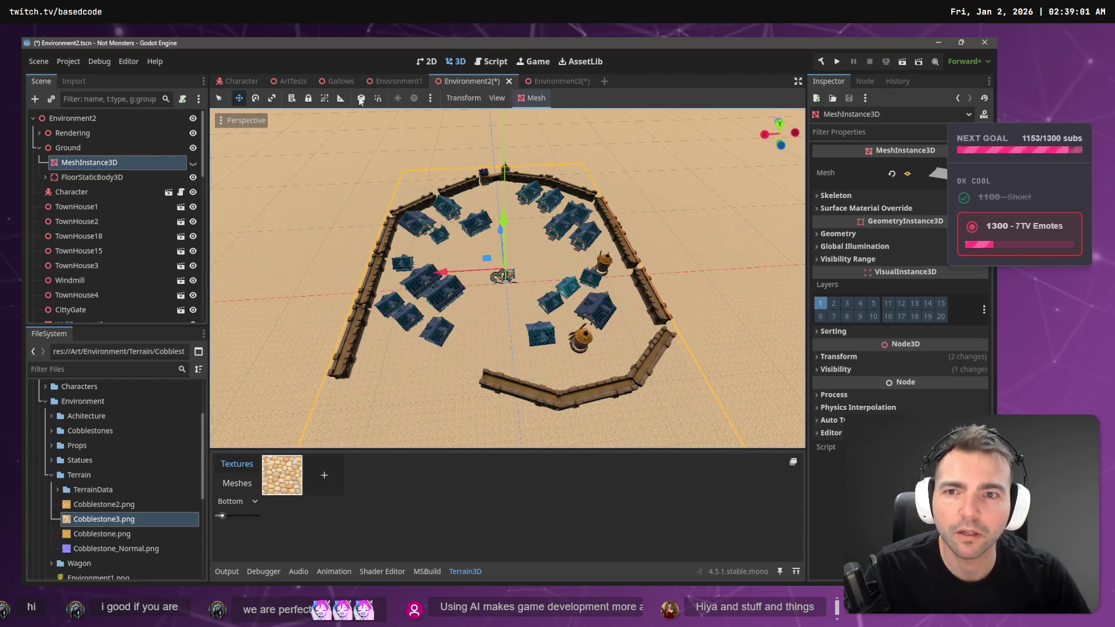
pyautogui.click(837, 61)
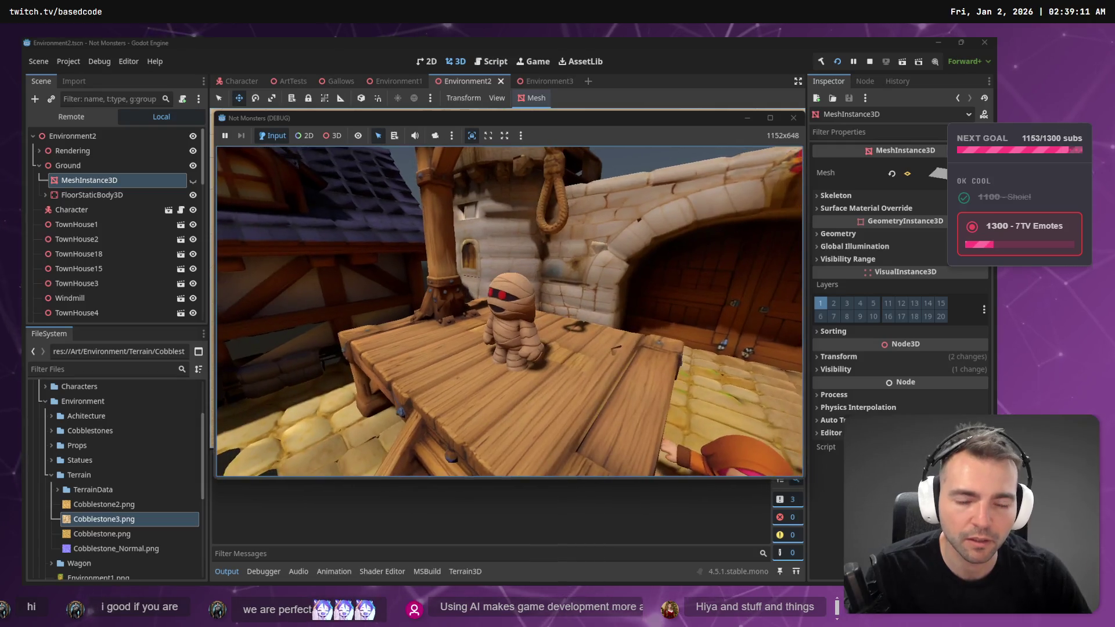
pyautogui.press('Escape')
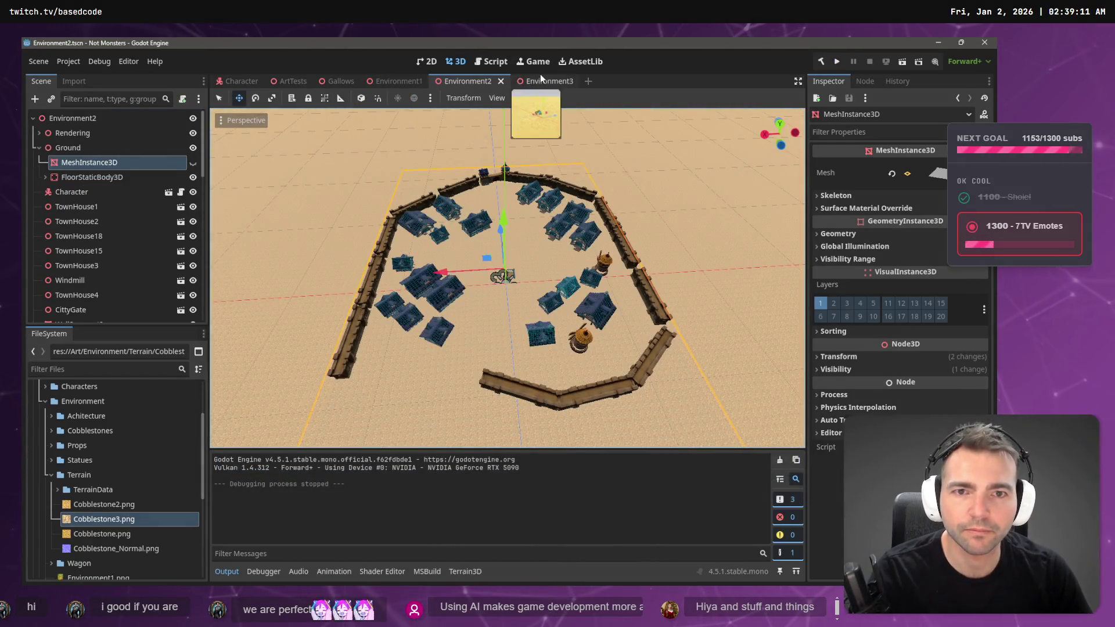
pyautogui.click(540, 75)
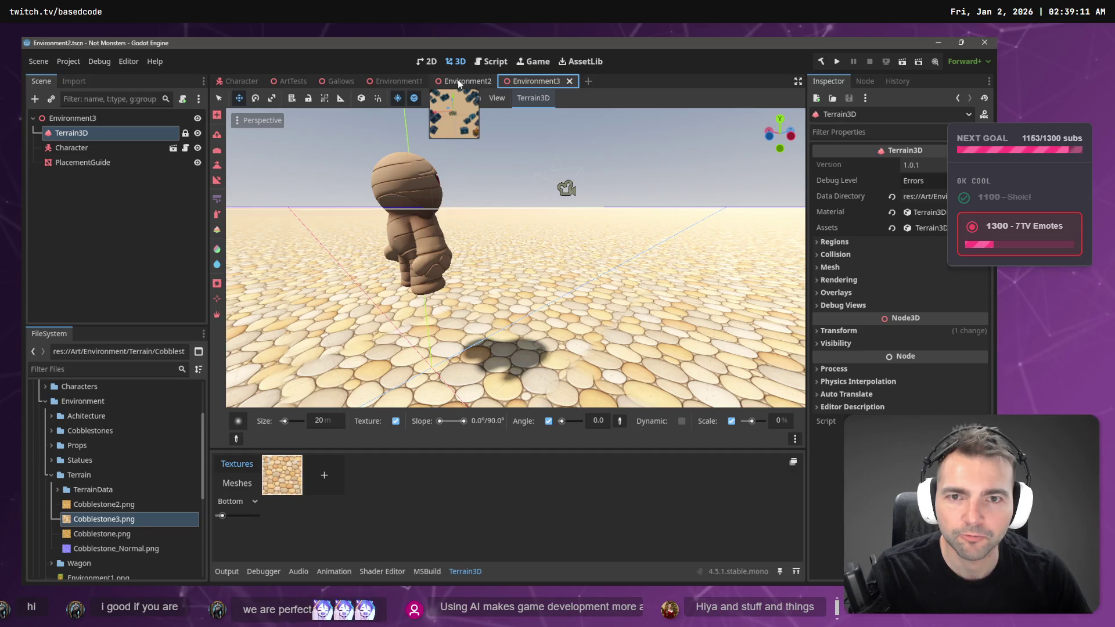
pyautogui.click(457, 80)
pyautogui.press('F6')
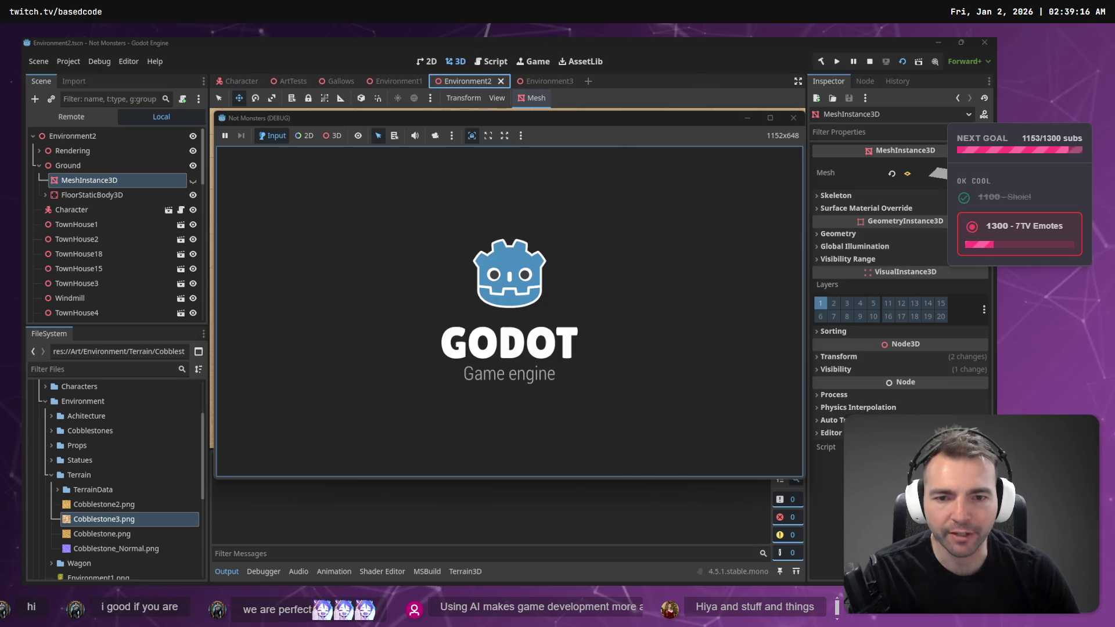
pyautogui.press('w')
pyautogui.press('a')
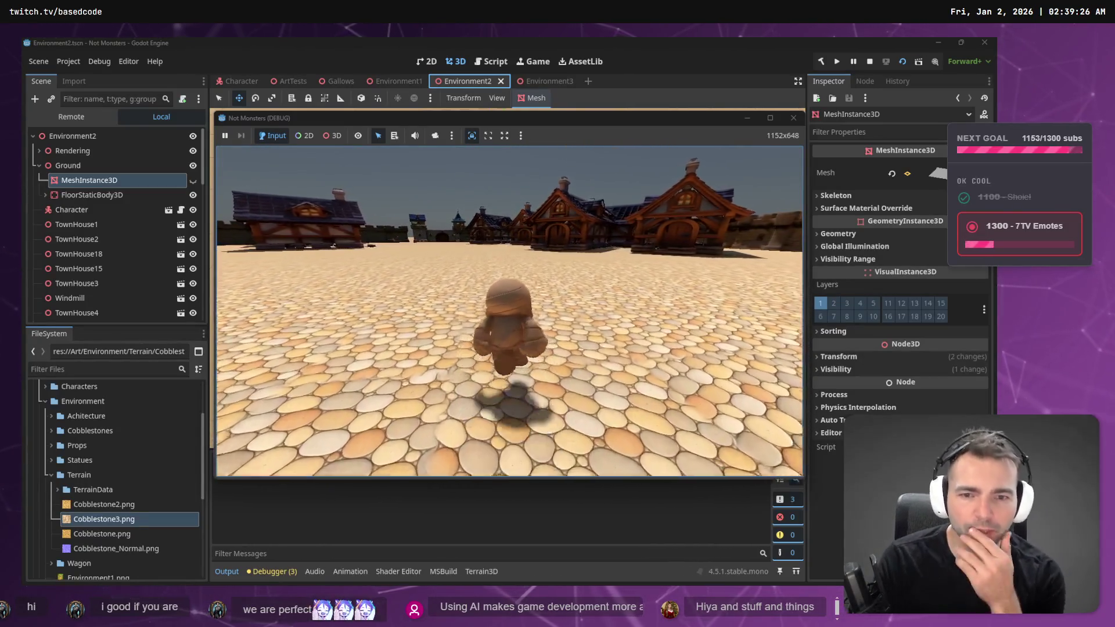
pyautogui.press('F8')
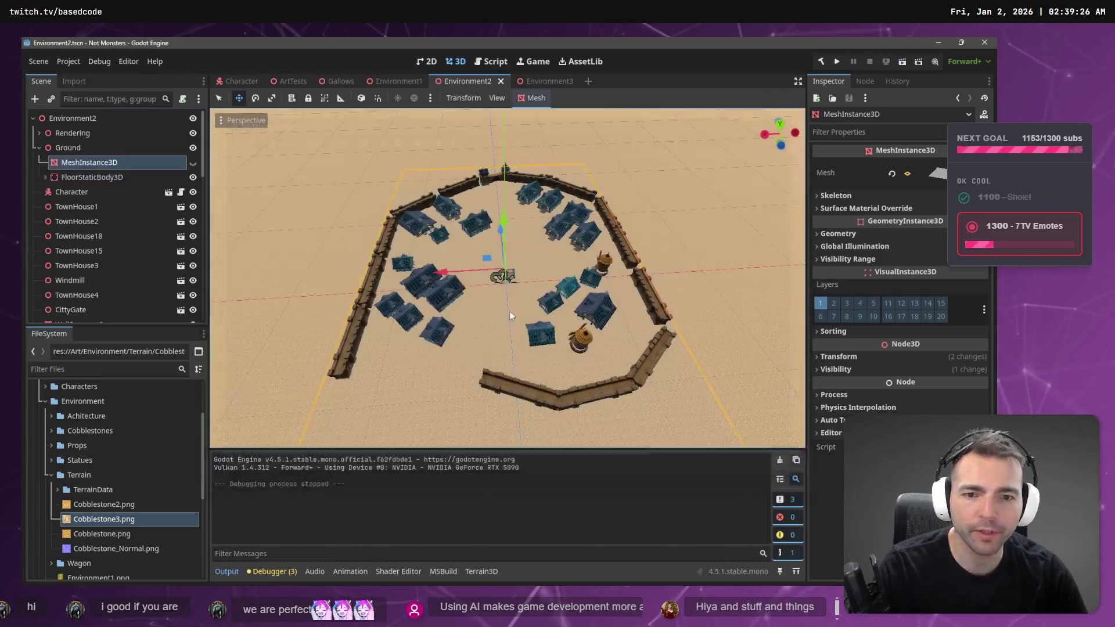
pyautogui.click(285, 292)
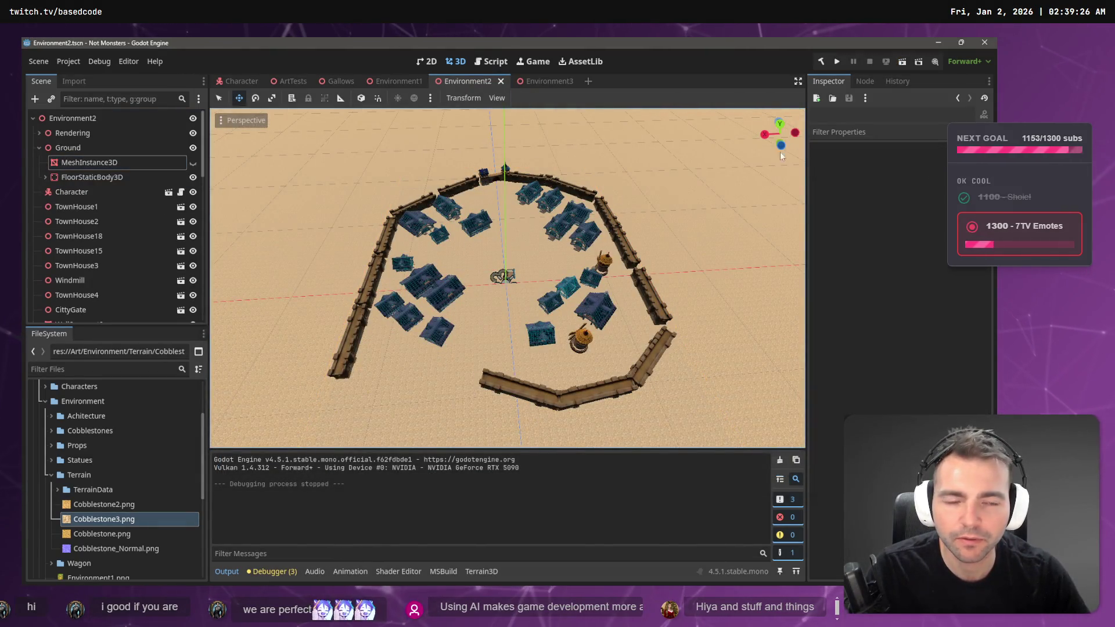
pyautogui.click(101, 163)
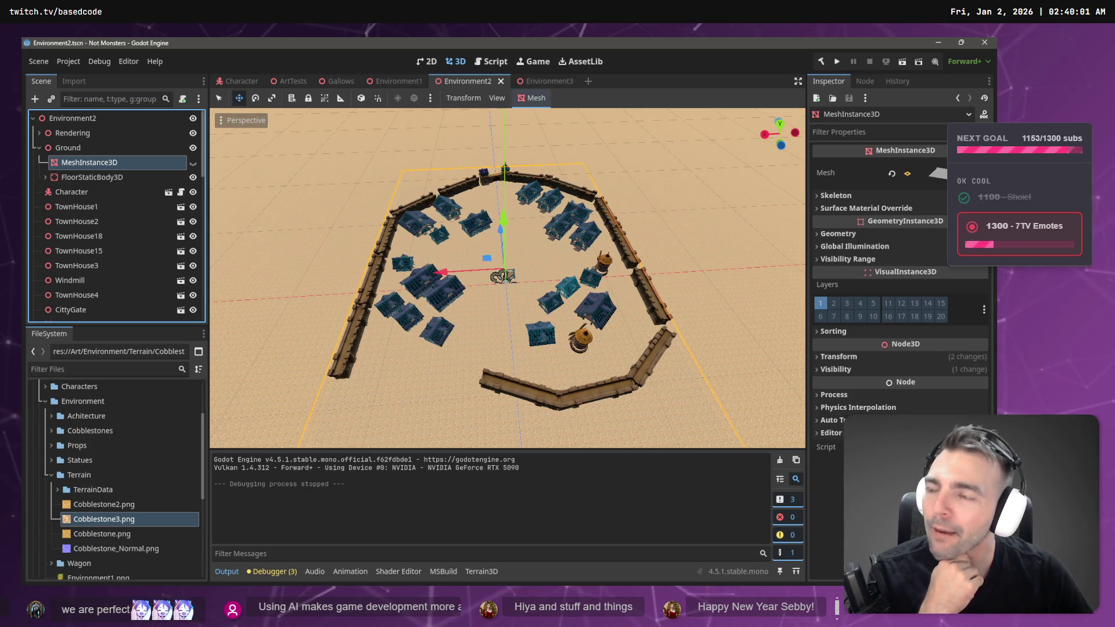
pyautogui.scroll(2, 505, 279)
pyautogui.press('w')
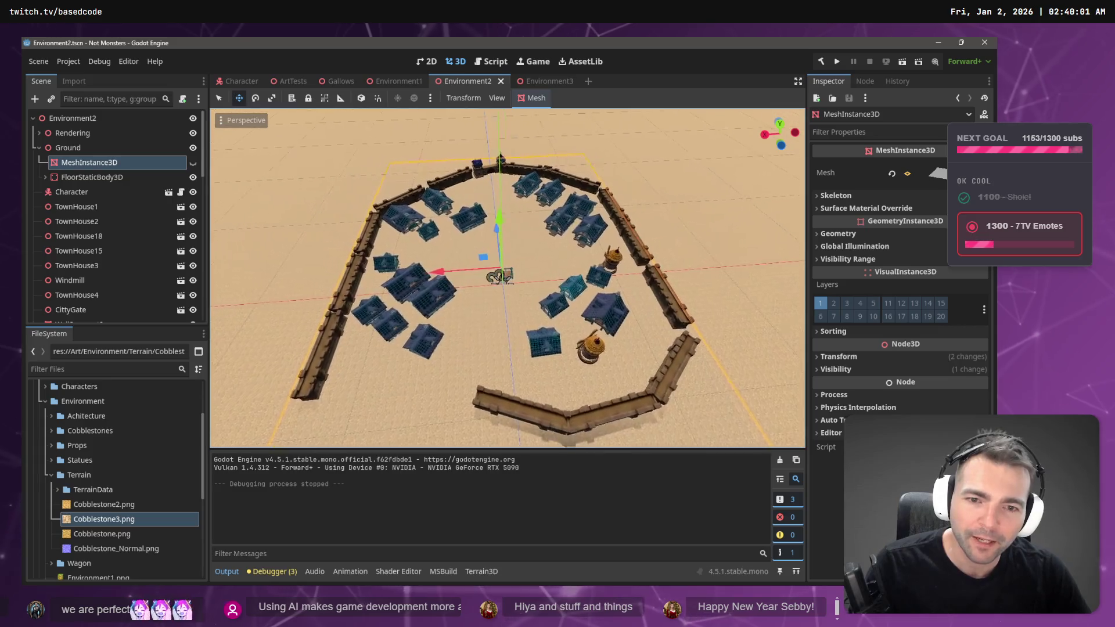
# Step: Fly the camera around the courtyard to inspect the cobblestones near the gallows and bench
pyautogui.press('w')
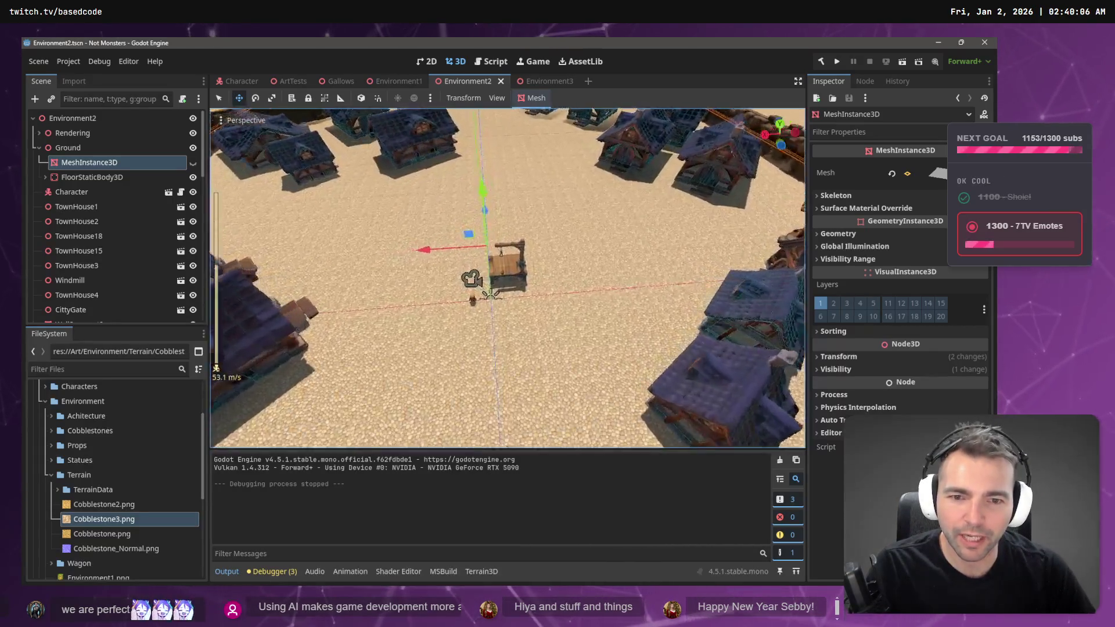
pyautogui.press('s')
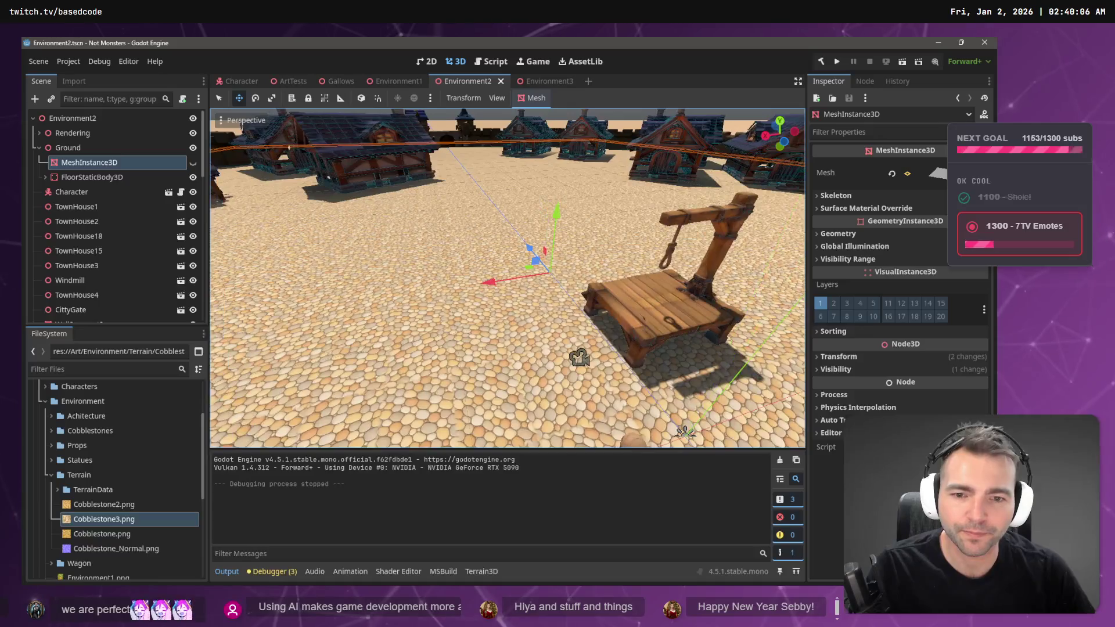
pyautogui.press('s')
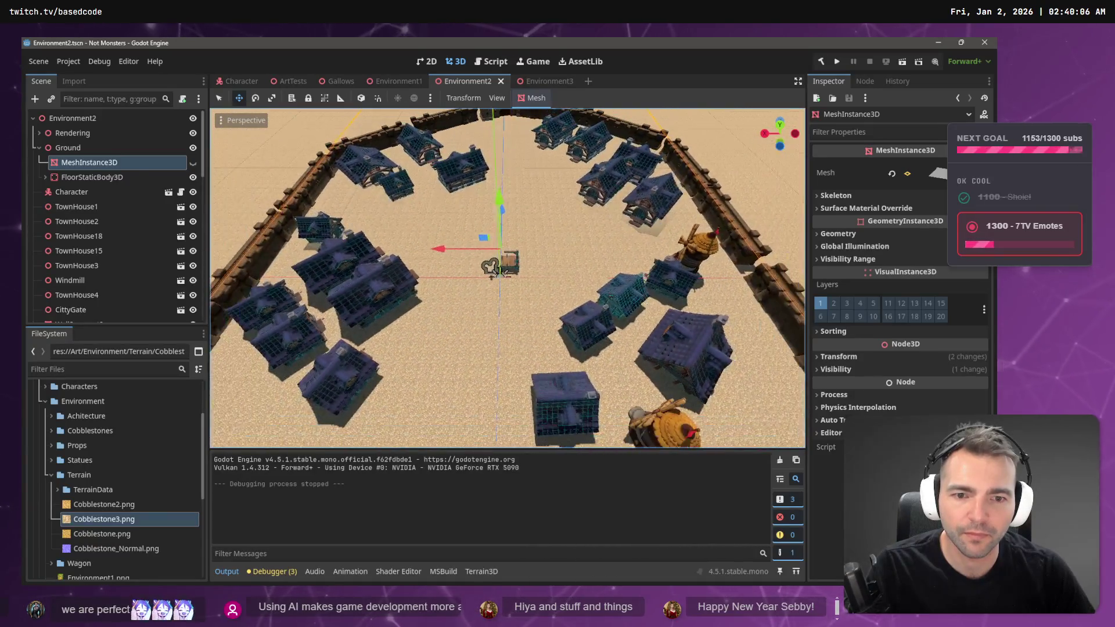
pyautogui.press('w')
pyautogui.press('w')
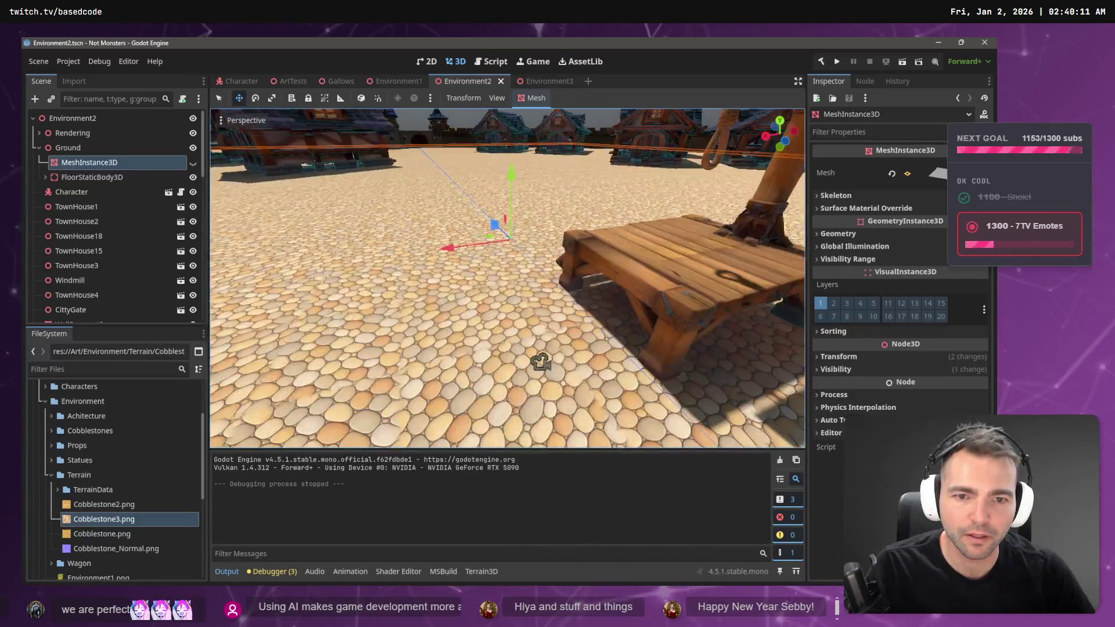
pyautogui.press('s')
pyautogui.press('w')
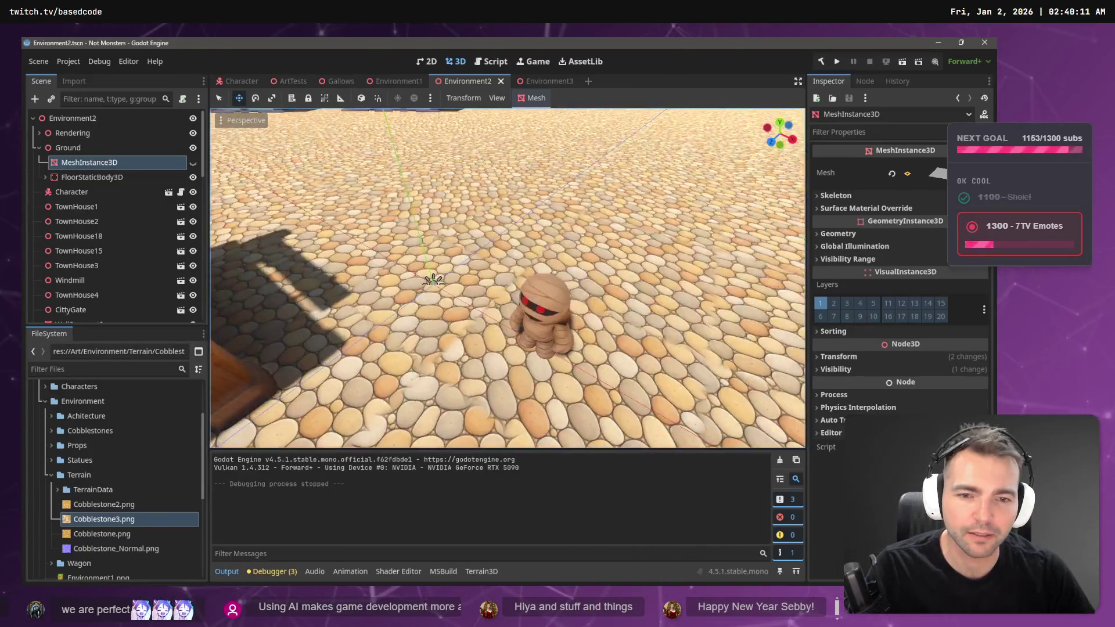
pyautogui.press('s')
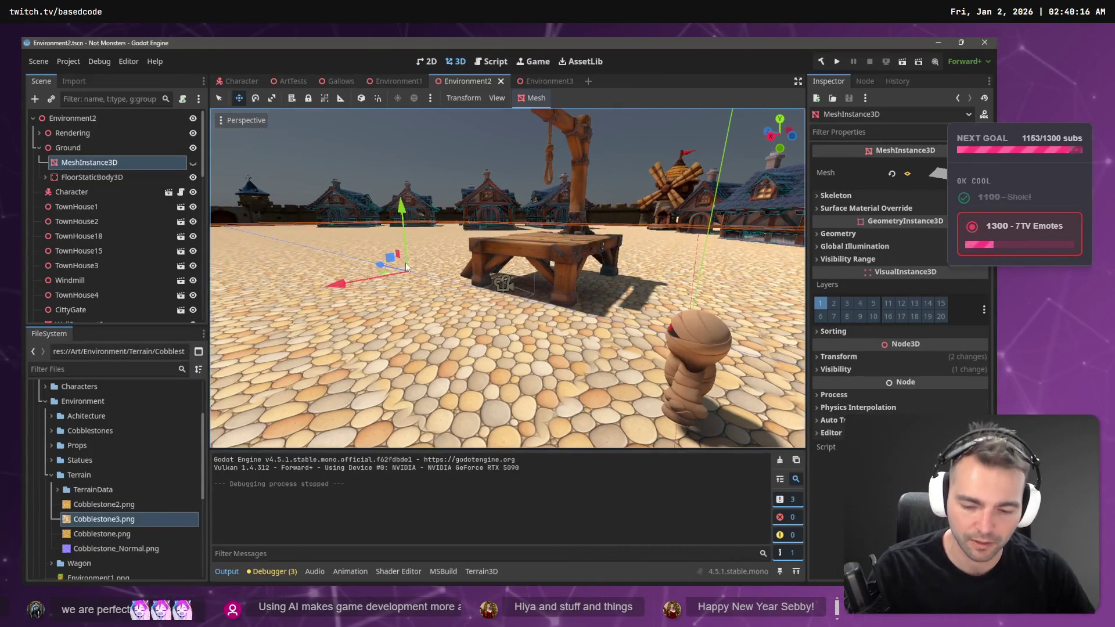
# Step: Run the game, walk the mummy across the cobblestones and onto the bench, then stop
pyautogui.press('F5')
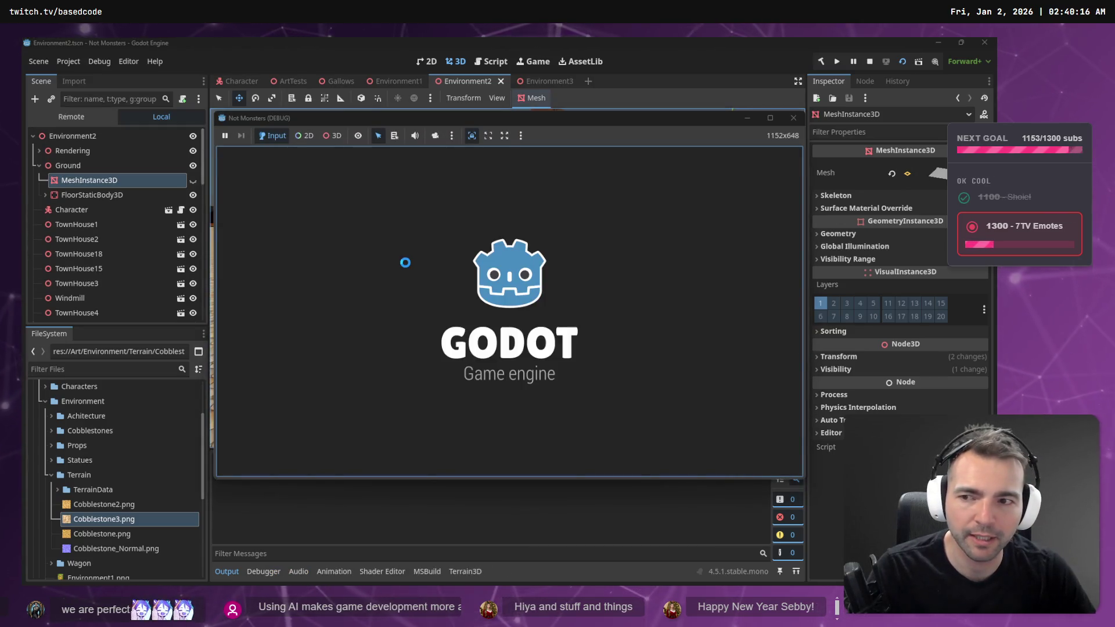
pyautogui.press('w')
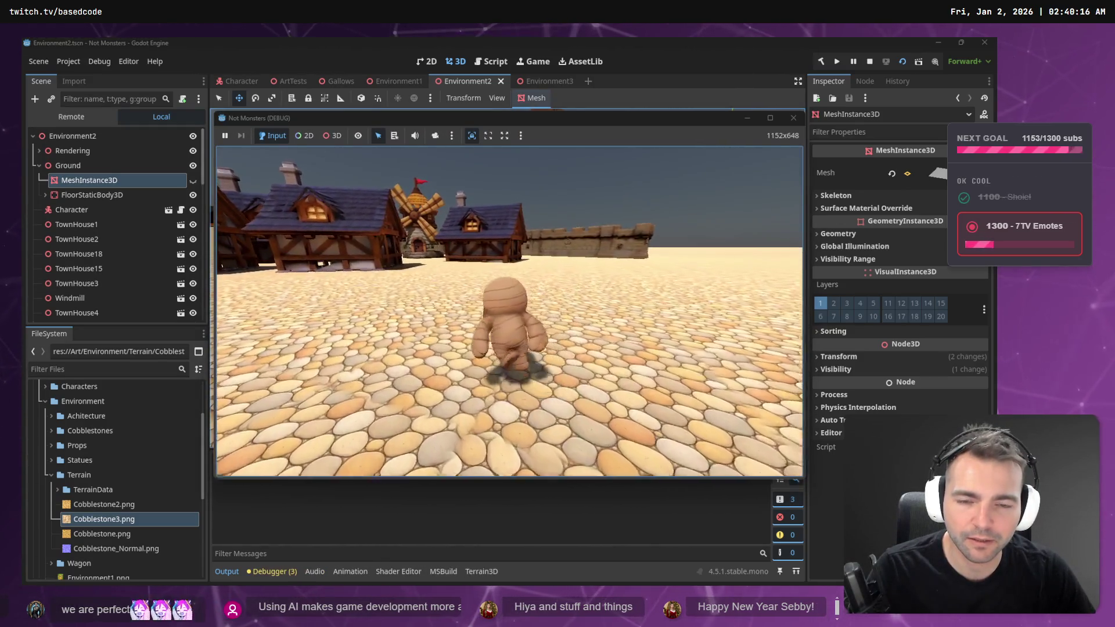
pyautogui.press('space')
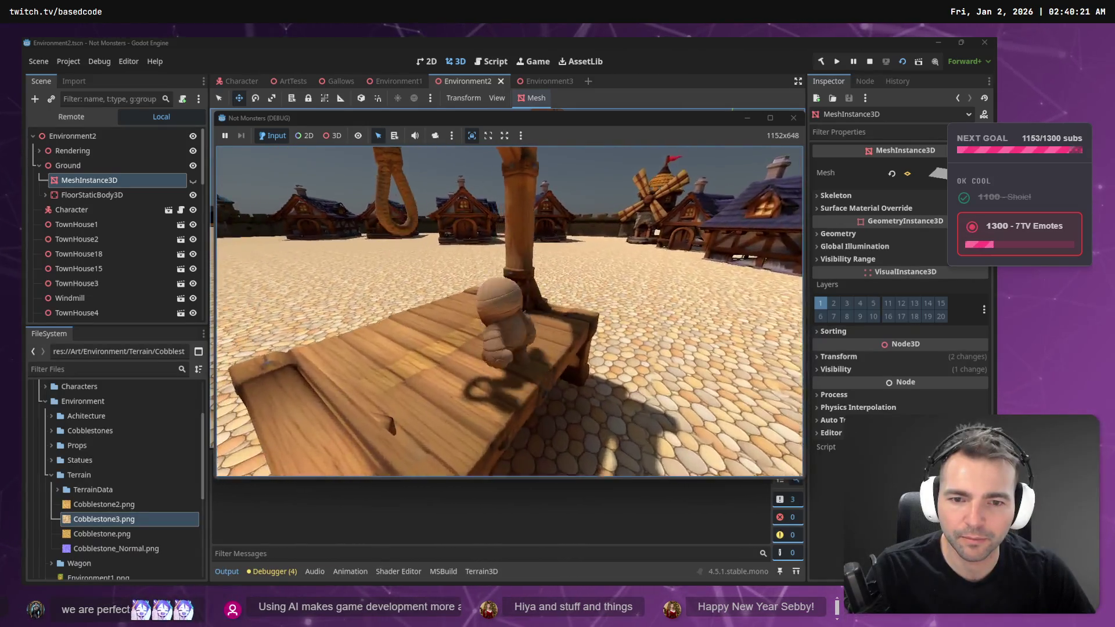
pyautogui.press('w')
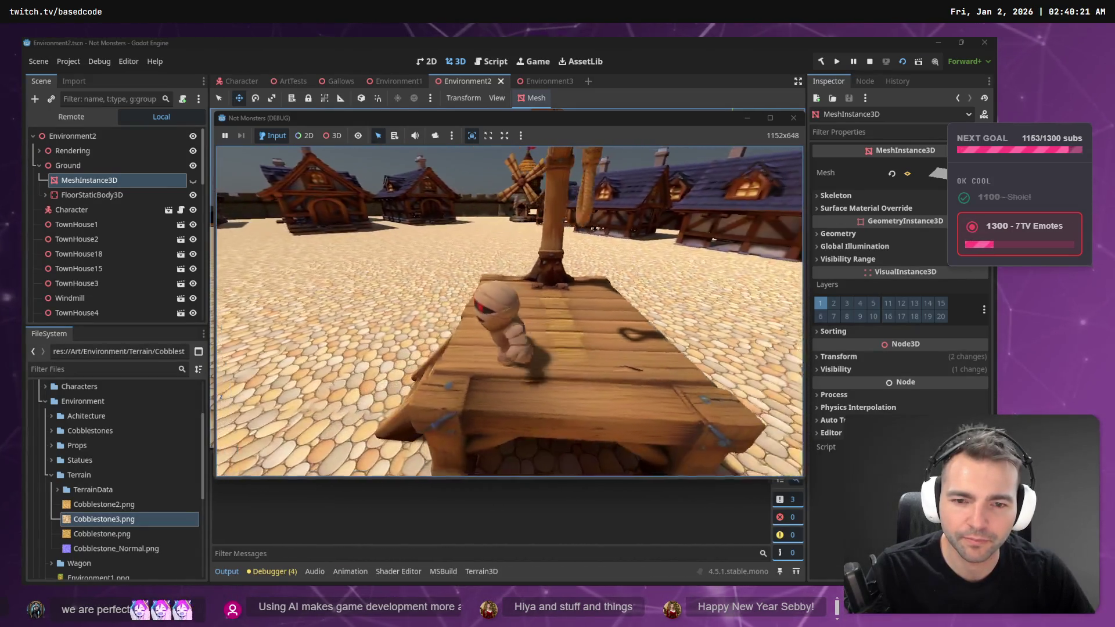
pyautogui.press('s')
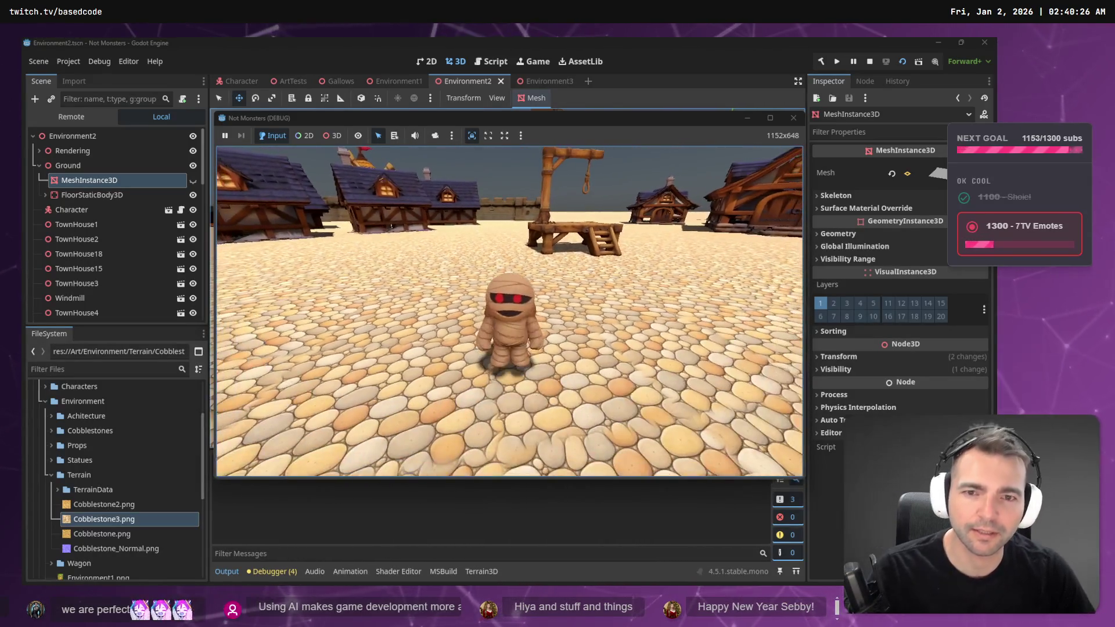
pyautogui.press('F8')
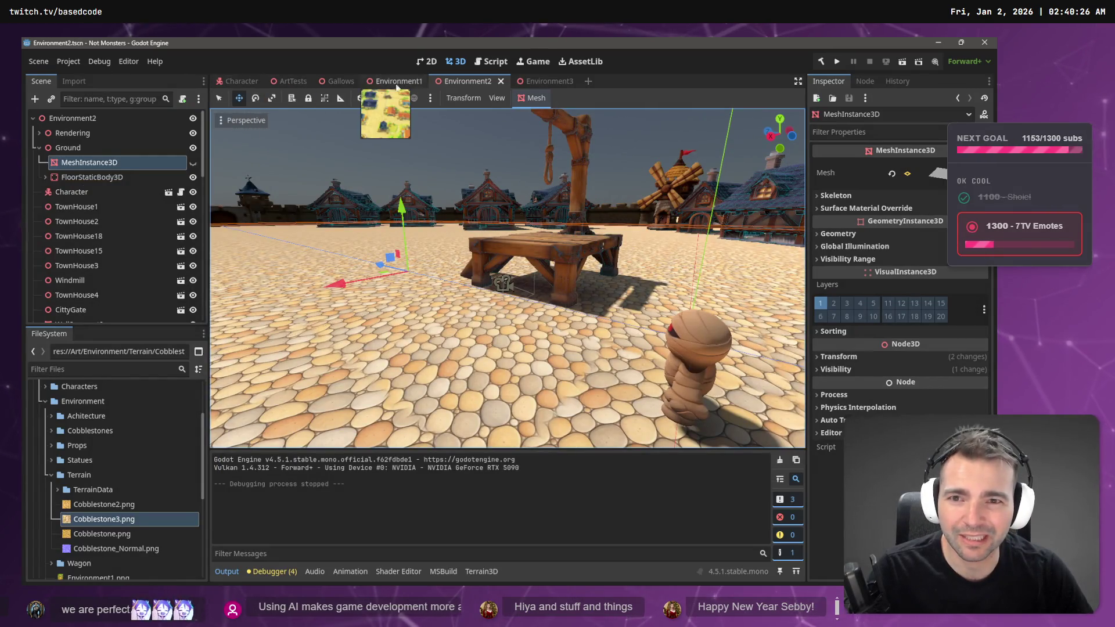
pyautogui.click(280, 82)
# Step: Paste the Cobblestones5 and Cobblestones6 tiles from ArtTests into the Environment3 scene
pyautogui.scroll(-5, 541, 312)
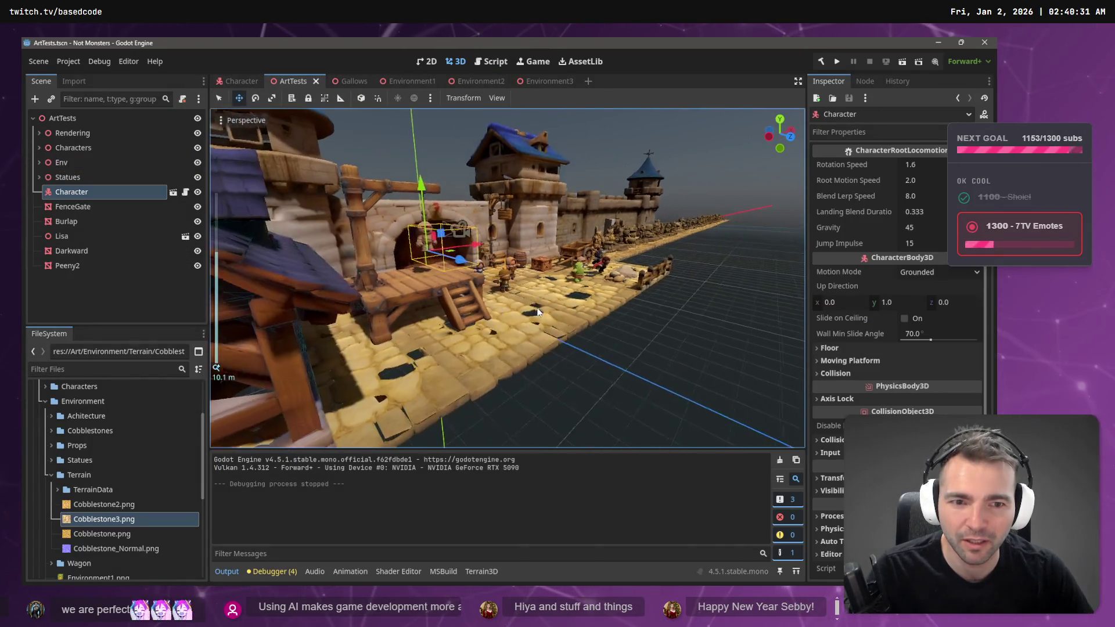
pyautogui.click(517, 342)
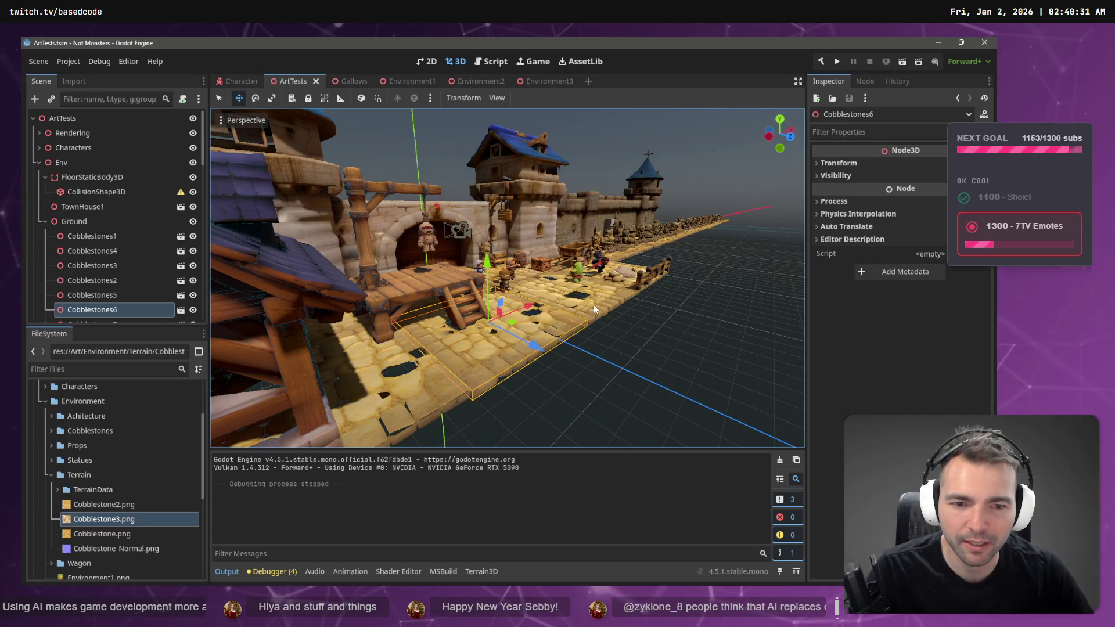
pyautogui.keyDown('shift'); pyautogui.click(617, 304); pyautogui.keyUp('shift')
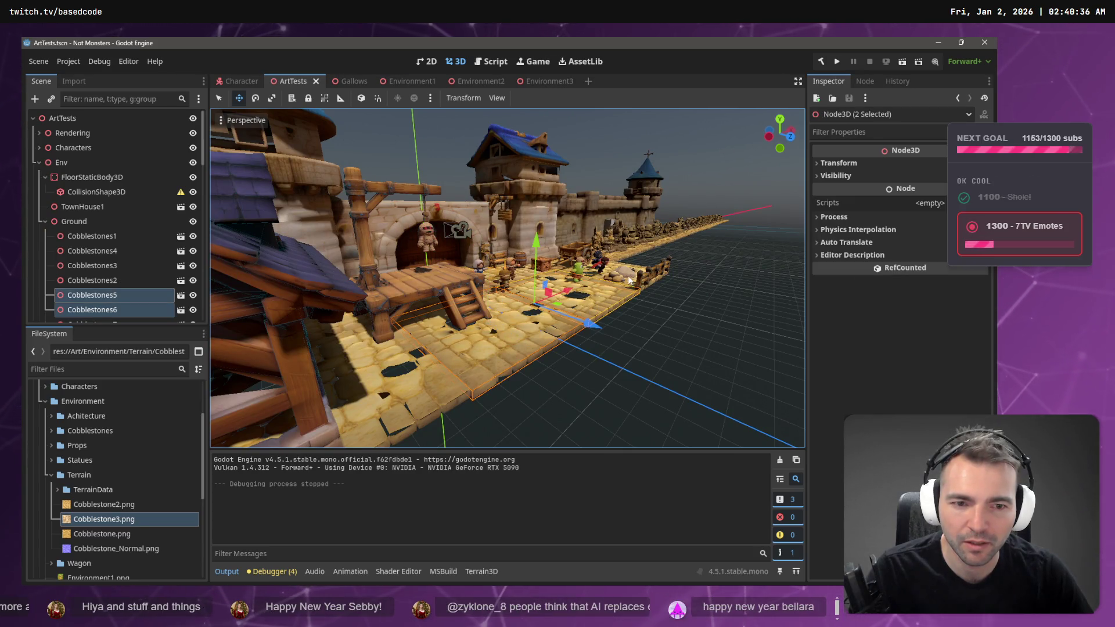
pyautogui.click(536, 82)
pyautogui.hotkey('ctrl', 'v')
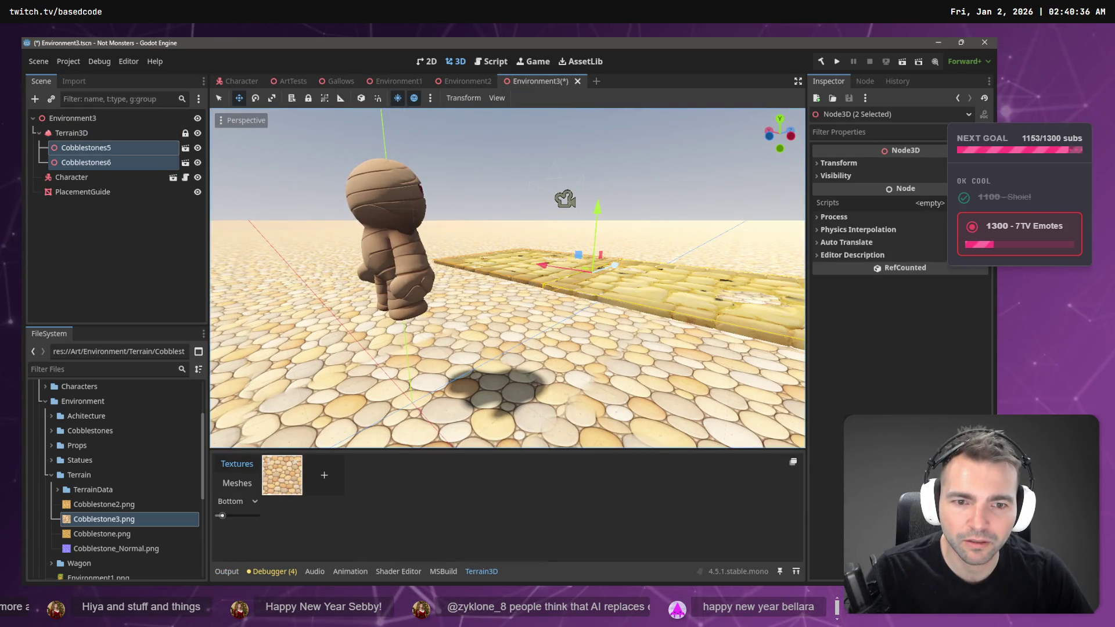
# Step: Test-slide the two cobblestone tiles along an axis, undo the move, and lower the view
pyautogui.press('w')
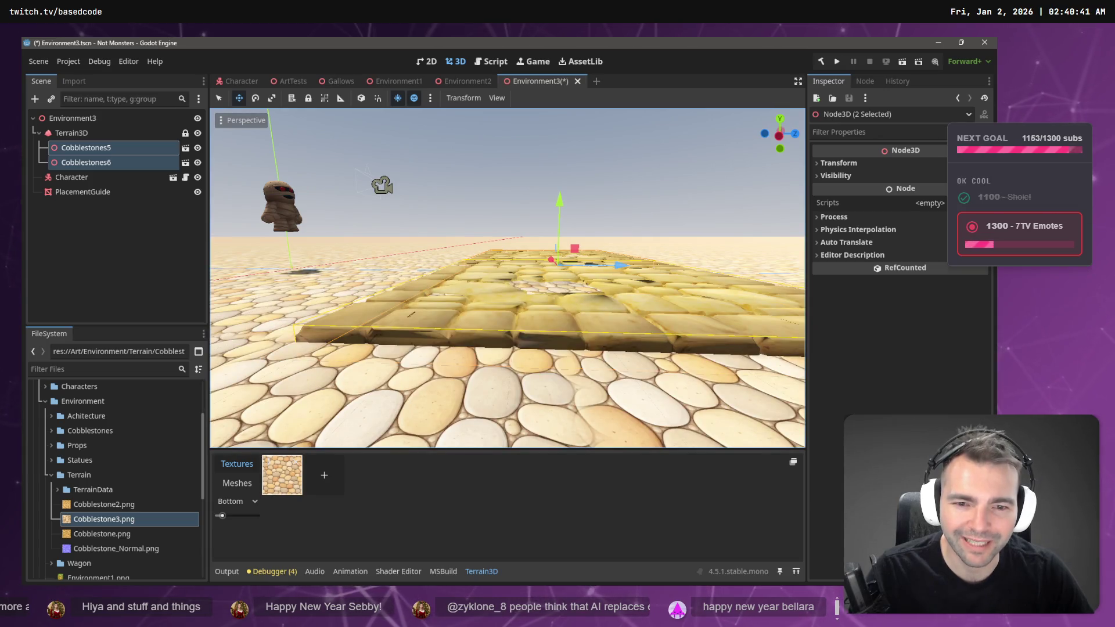
pyautogui.press('s')
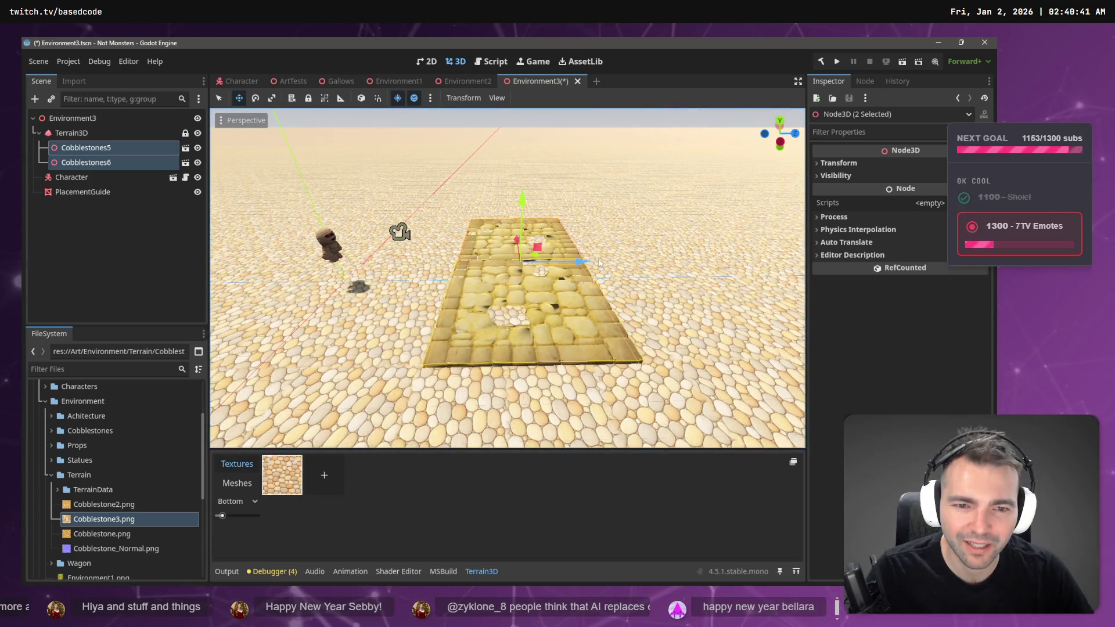
pyautogui.moveTo(581, 260)
pyautogui.mouseDown()
pyautogui.moveTo(431, 274)
pyautogui.moveTo(457, 281)
pyautogui.mouseUp()
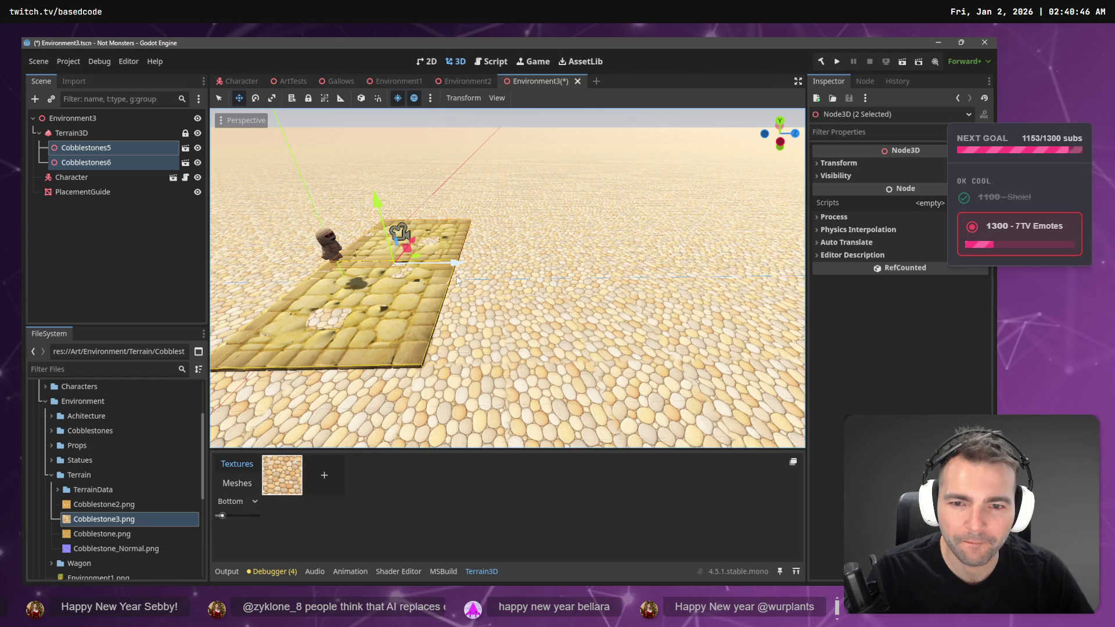
pyautogui.hotkey('ctrl', 'z')
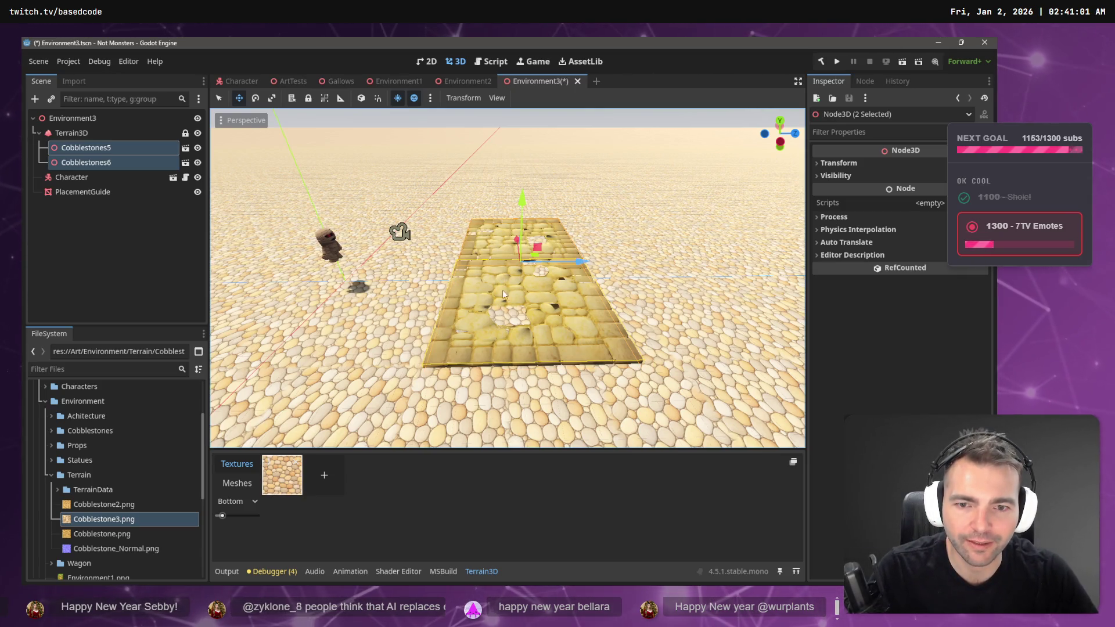
pyautogui.moveTo(586, 303); pyautogui.dragTo(493, 284)
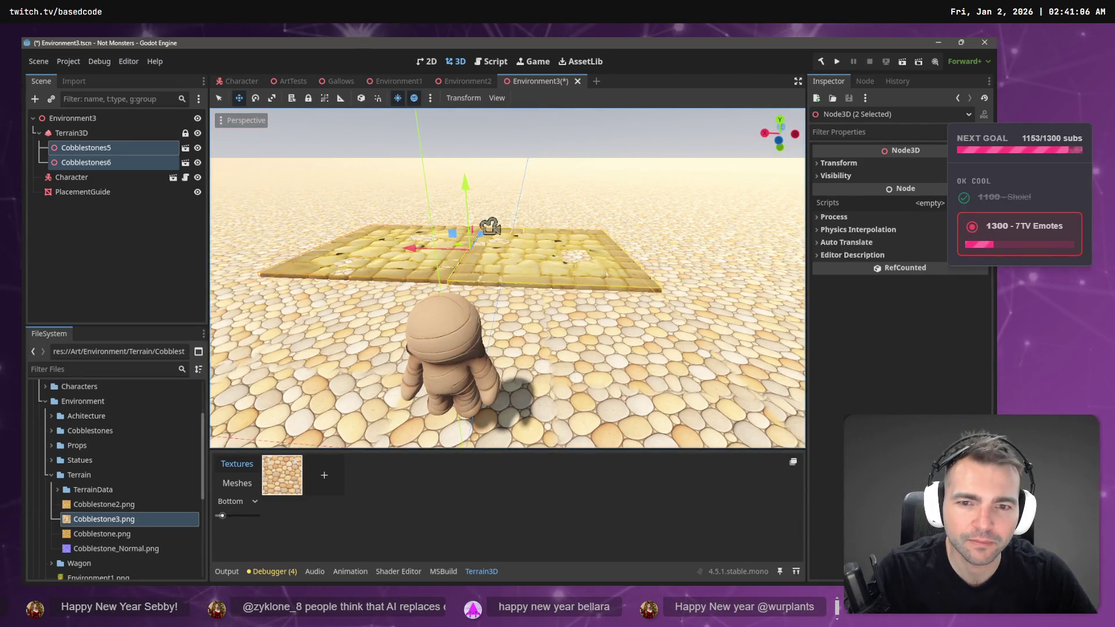
pyautogui.scroll(-8, 508, 278)
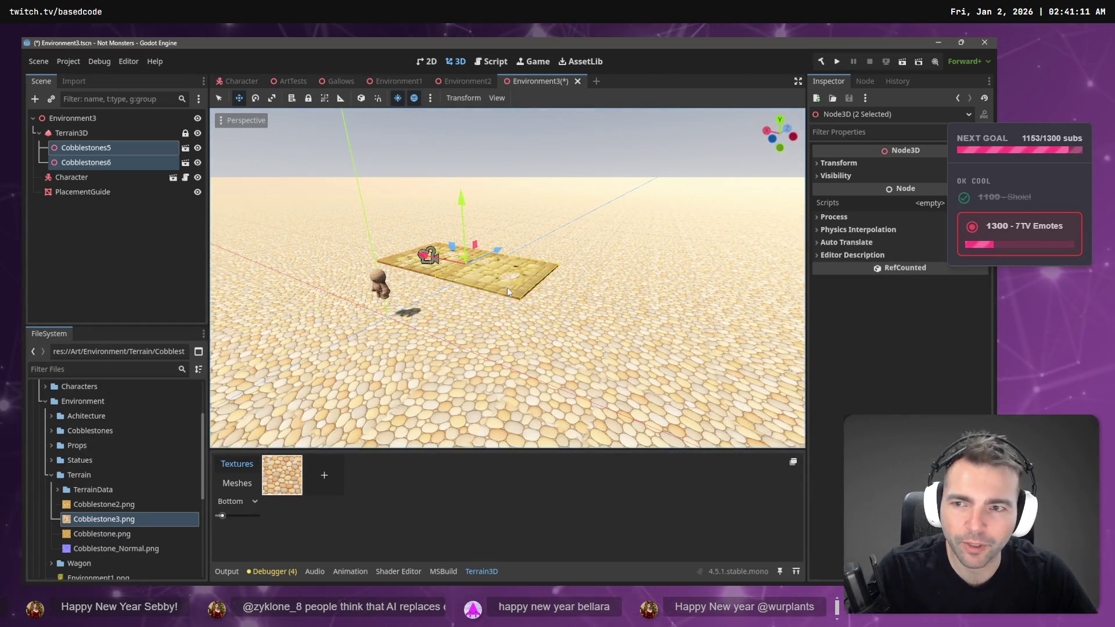
pyautogui.click(223, 123)
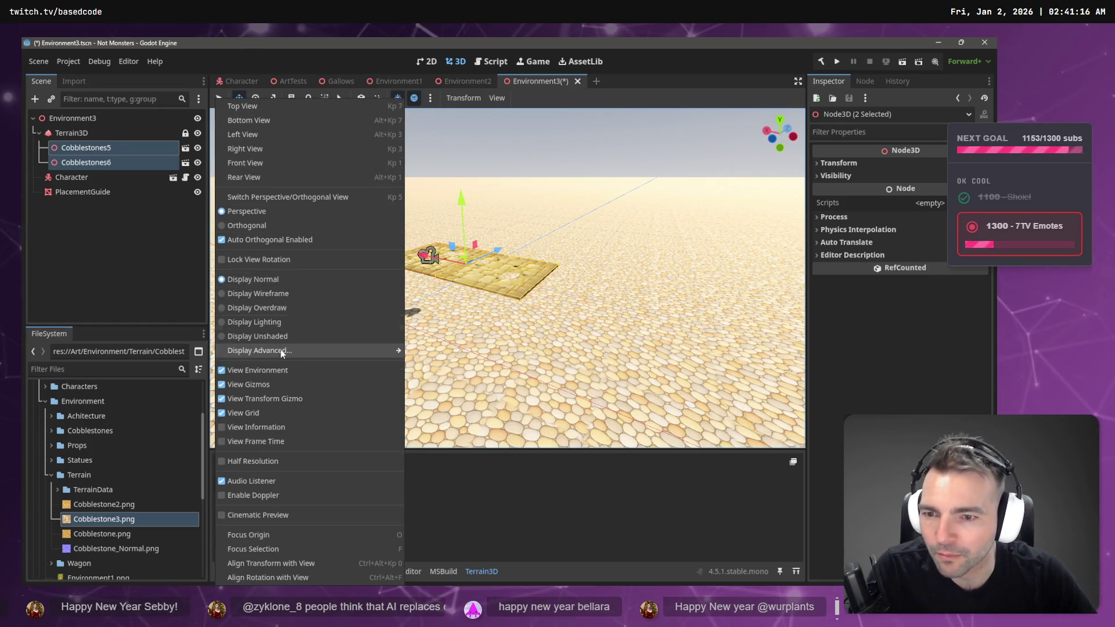
# Step: Switch the viewport to wireframe and frame the cobblestone meshes
pyautogui.click(278, 293)
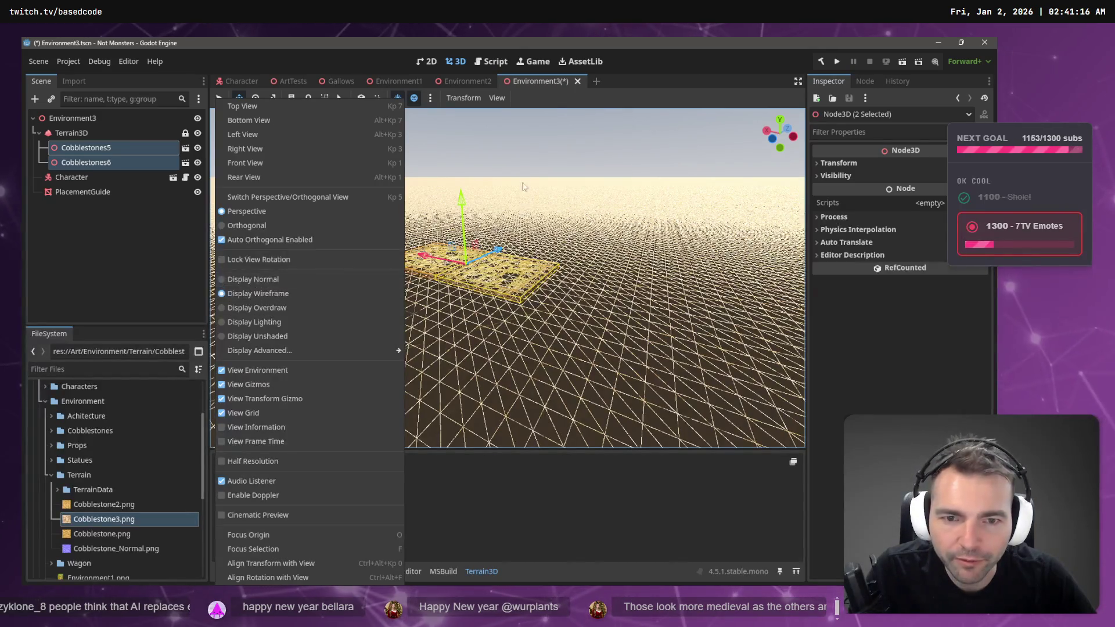
pyautogui.press('Escape')
pyautogui.press('f')
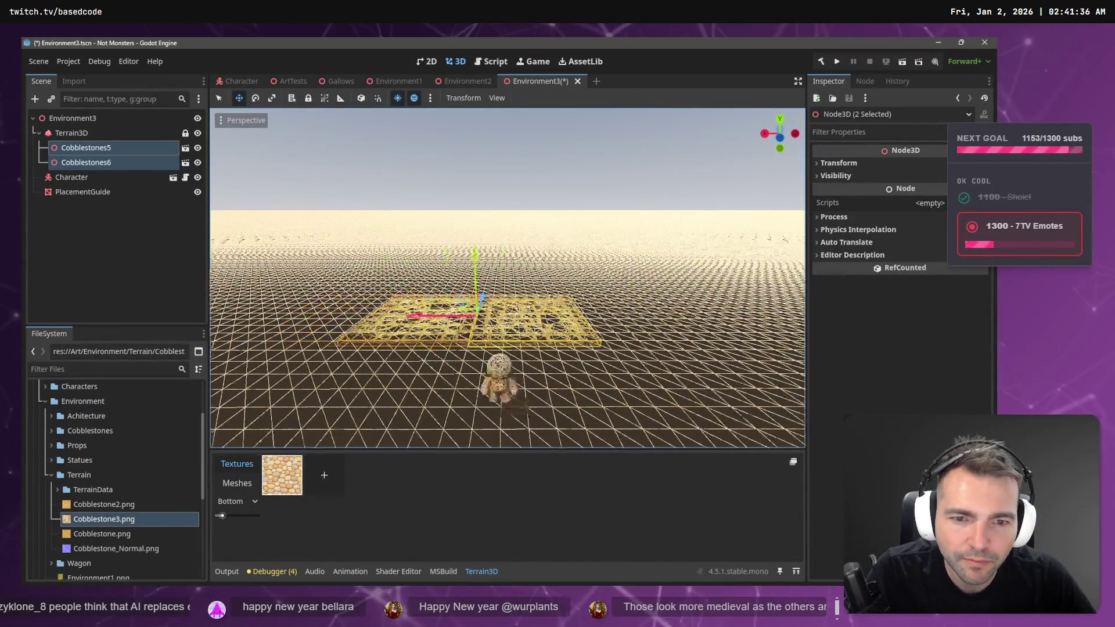
# Step: Restore normal textured shading, recentre on the cobblestone tiles, and switch to Fork
pyautogui.click(244, 121)
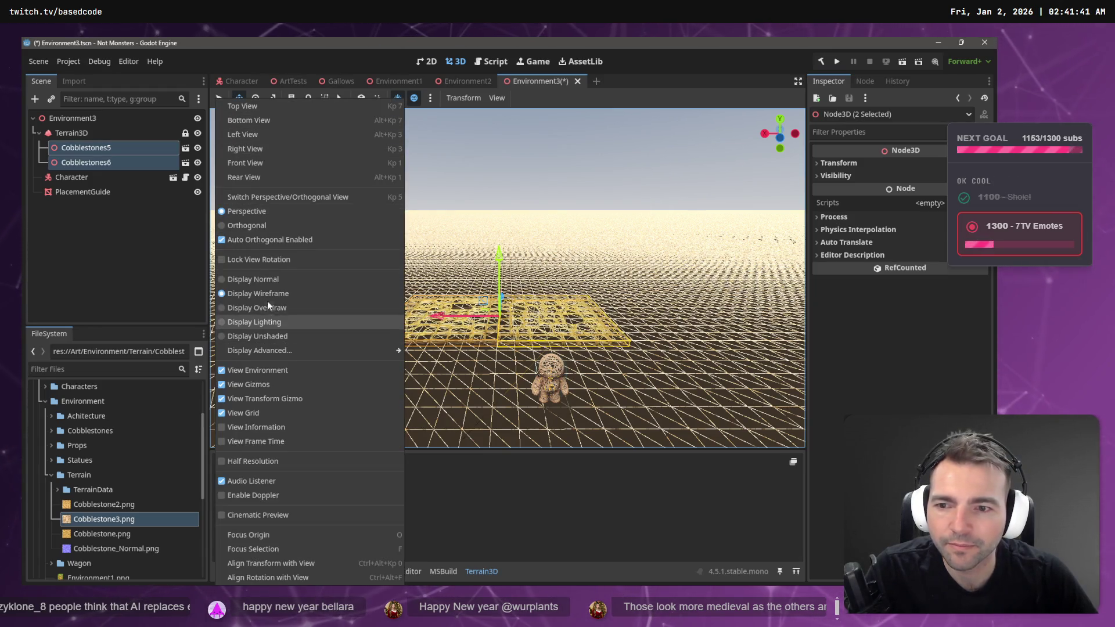
pyautogui.click(270, 278)
pyautogui.click(538, 269)
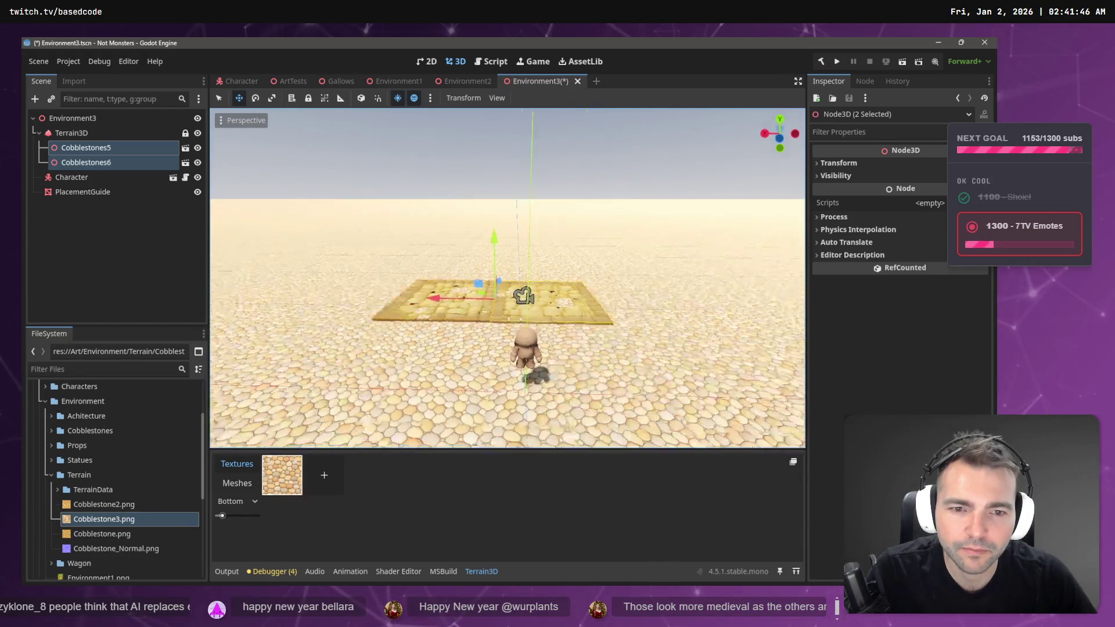
pyautogui.press('w')
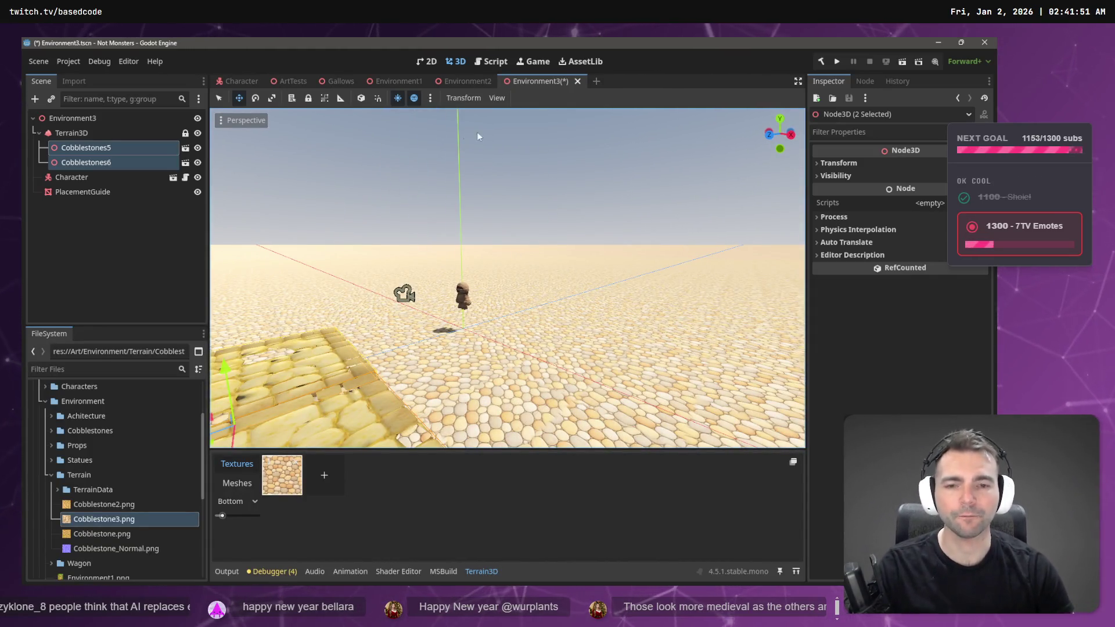
pyautogui.press('f')
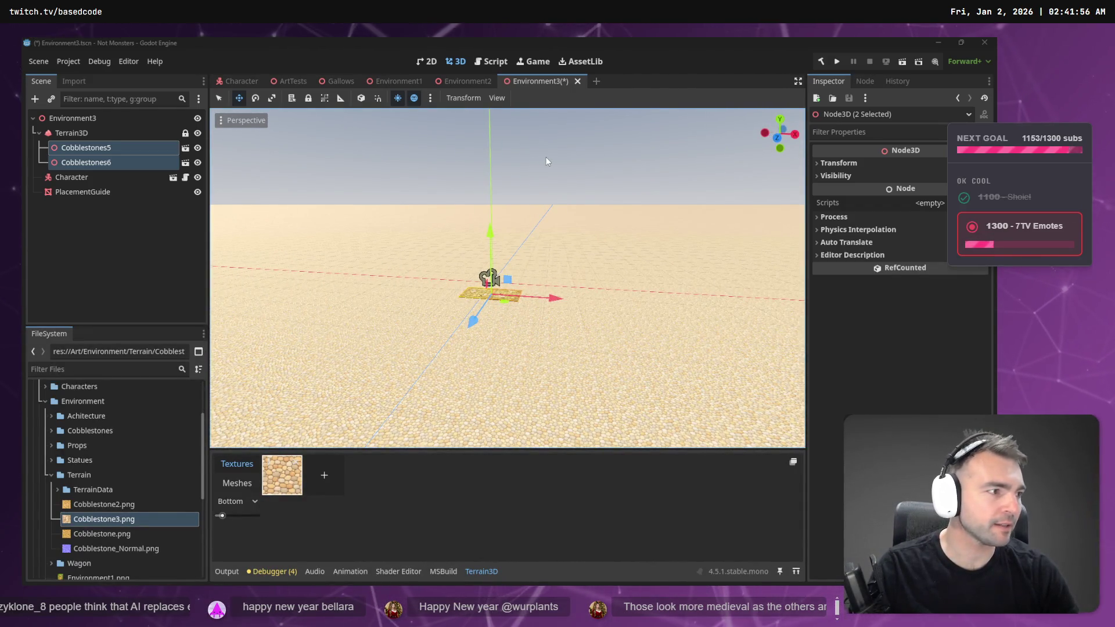
pyautogui.hotkey('alt', 'Tab')
pyautogui.hotkey('alt', 'Tab')
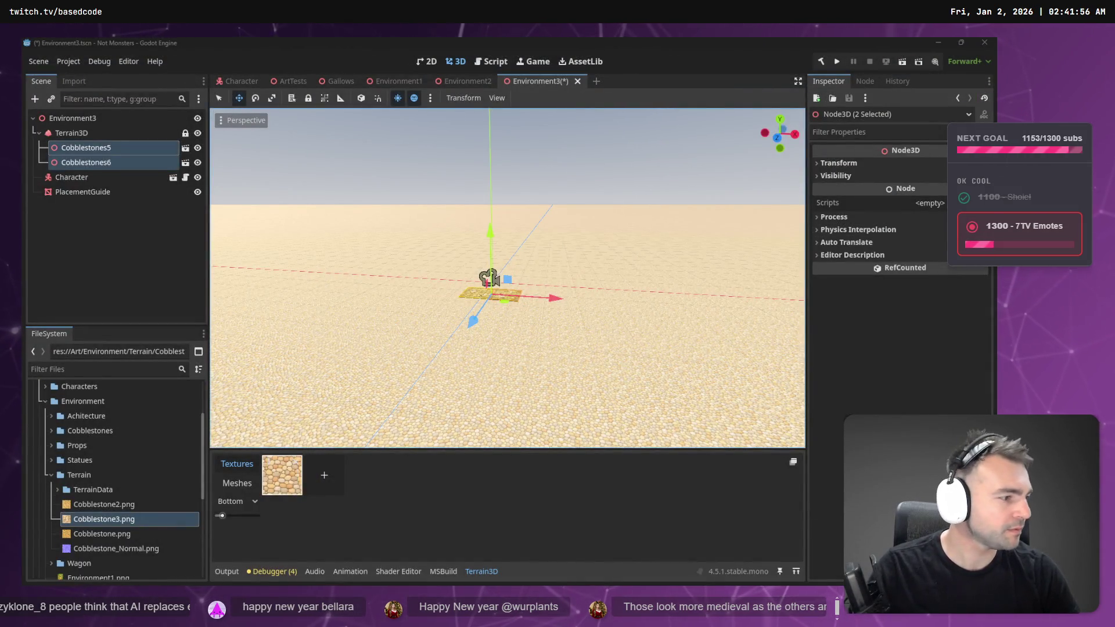
pyautogui.hotkey('alt', 'Tab')
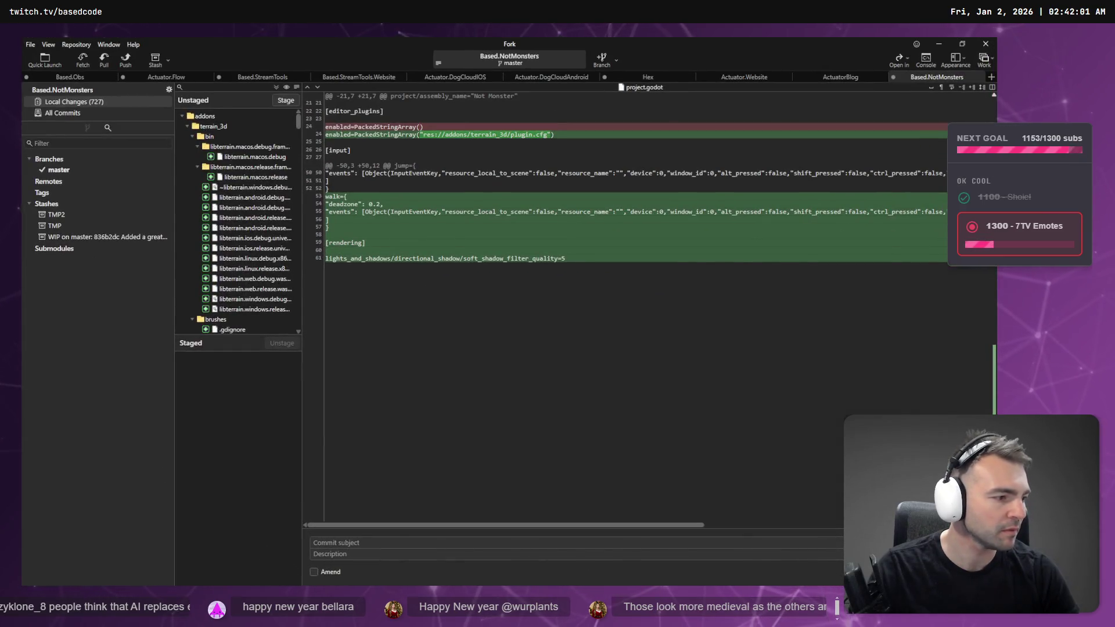
# Step: Switch from Fork to the browser's Tiling Cobblestone Texture chat
pyautogui.hotkey('alt', 'Tab')
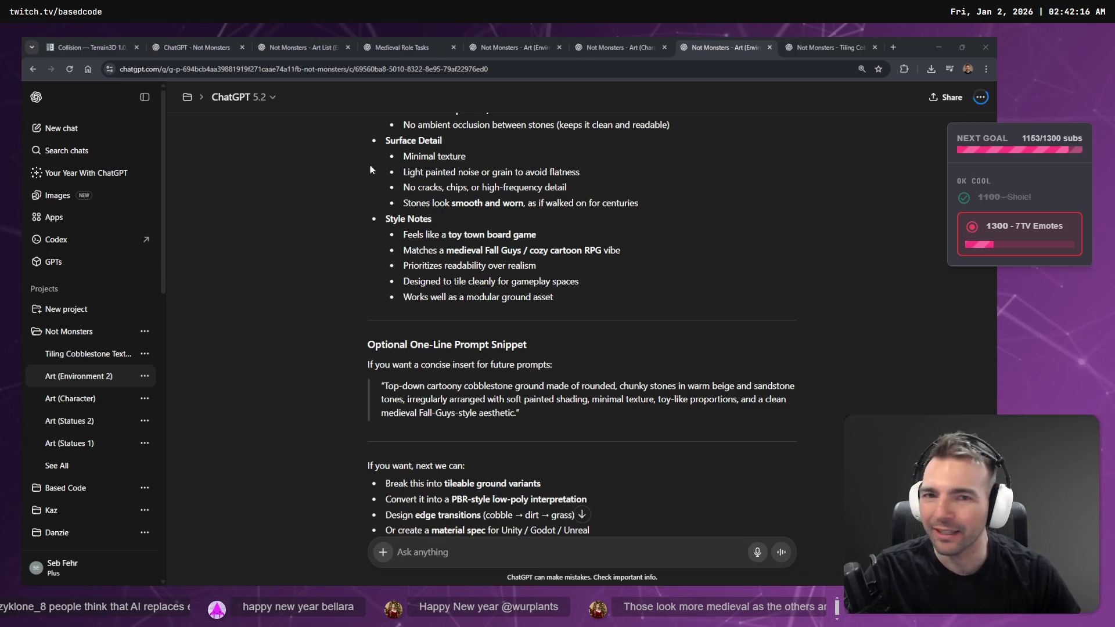
pyautogui.click(805, 43)
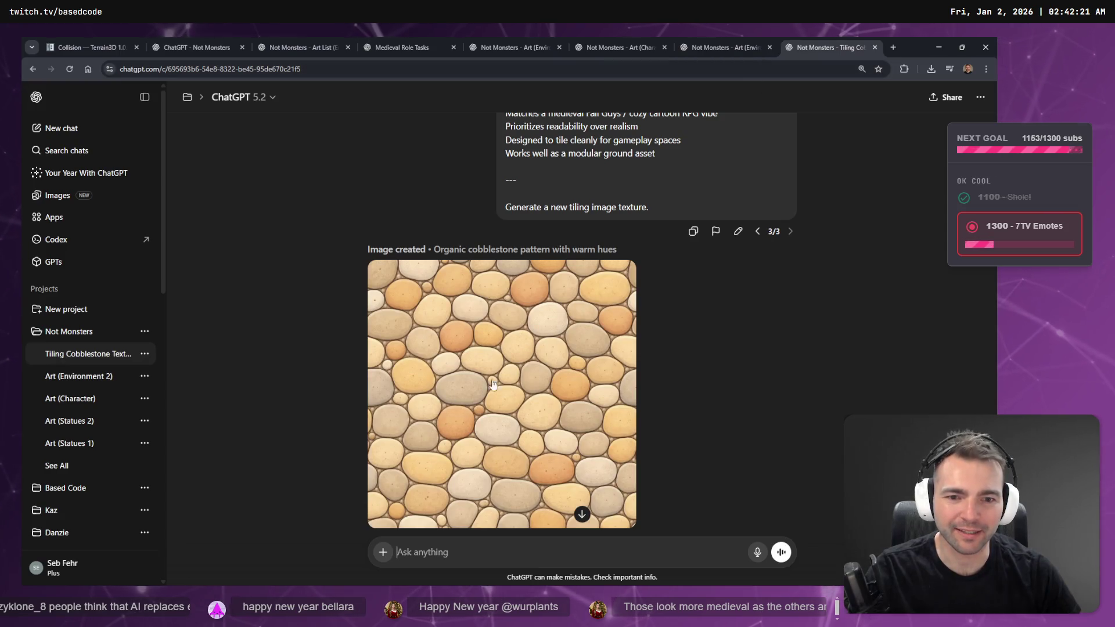
# Step: Browse the environment, character and cobblestone chat tabs, ending on the Tiling Cobblestone Texture chat
pyautogui.scroll(3, 680, 378)
pyautogui.click(724, 45)
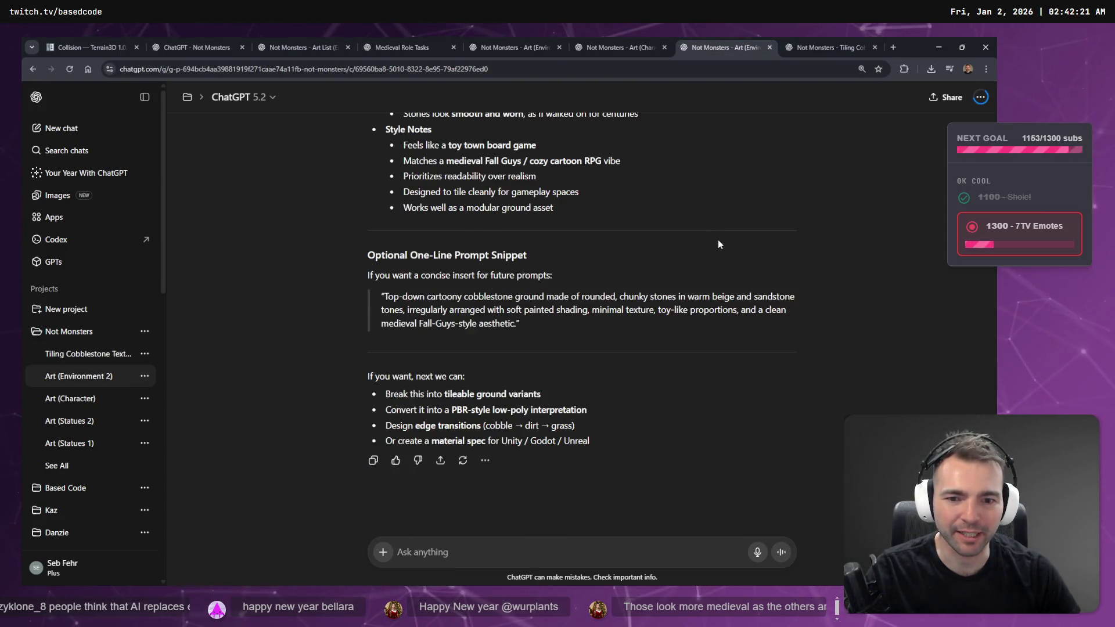
pyautogui.click(619, 47)
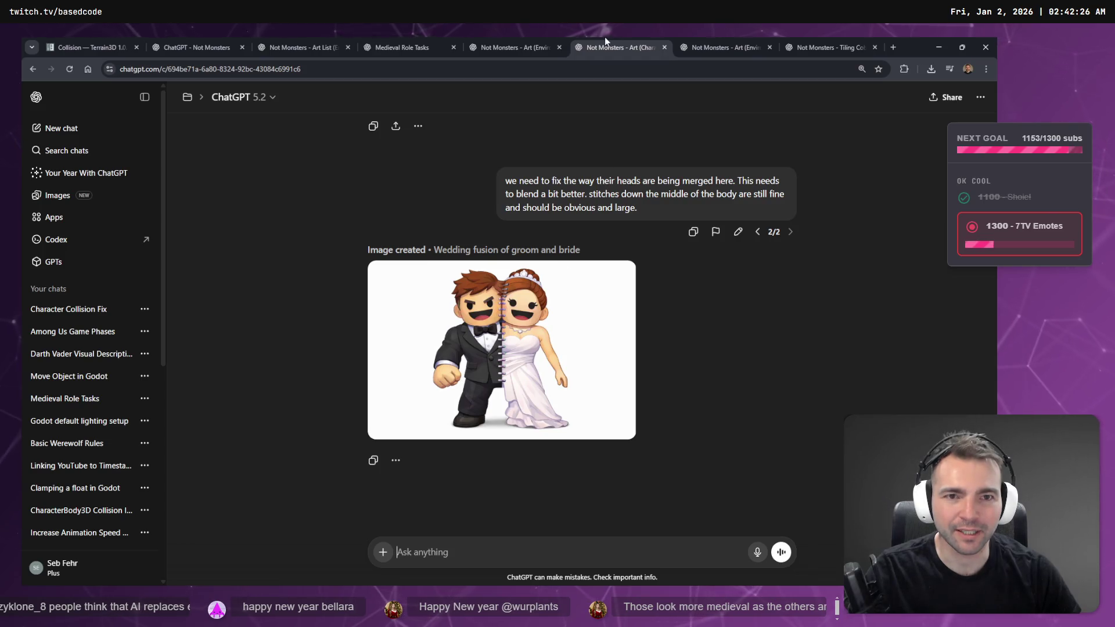
pyautogui.click(521, 38)
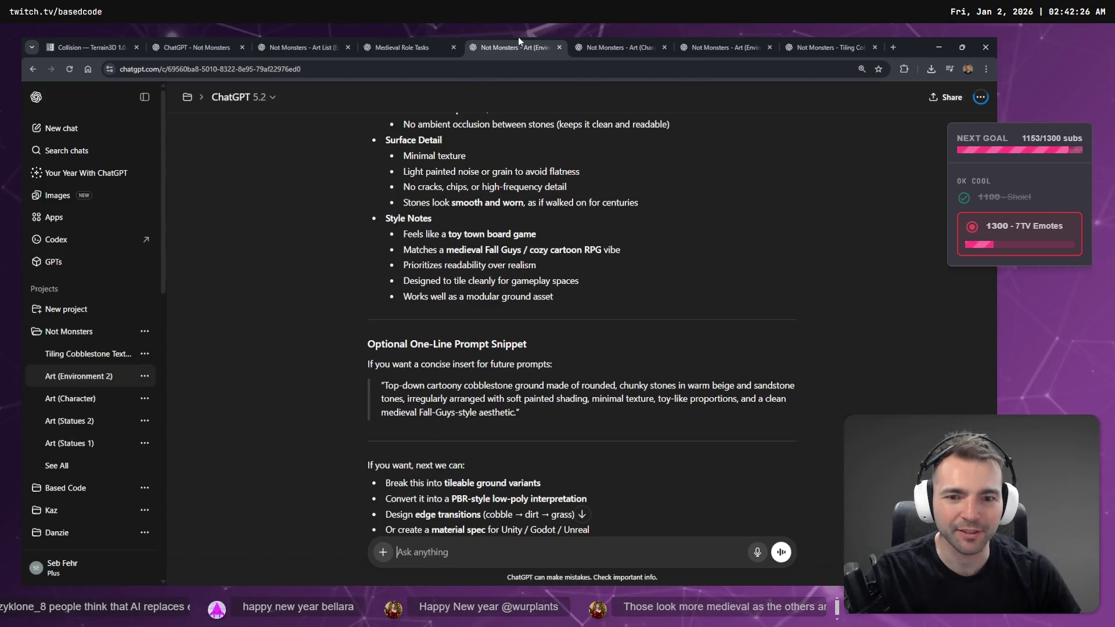
pyautogui.scroll(-1, 678, 344)
pyautogui.scroll(10, 668, 291)
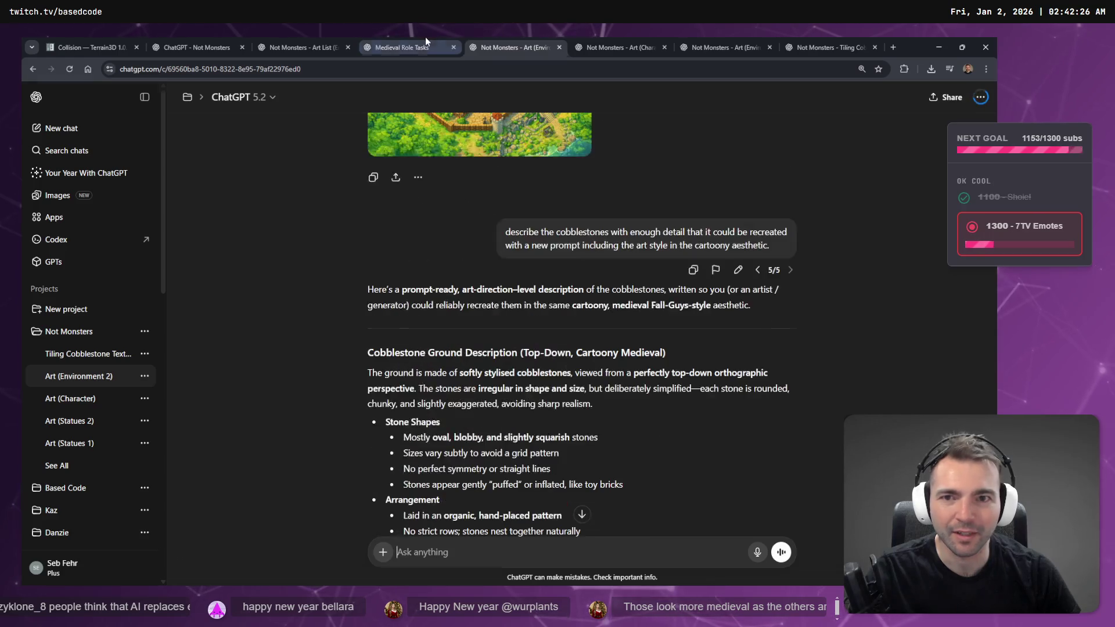
pyautogui.click(426, 37)
pyautogui.click(697, 37)
pyautogui.click(833, 38)
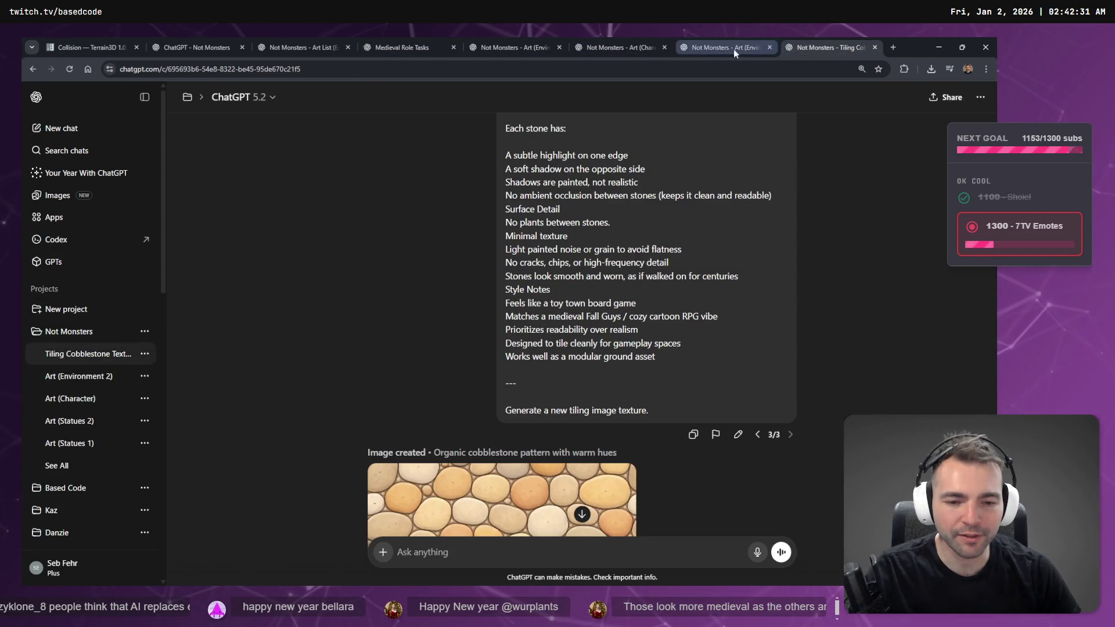
pyautogui.scroll(-5, 757, 341)
pyautogui.scroll(15, 757, 341)
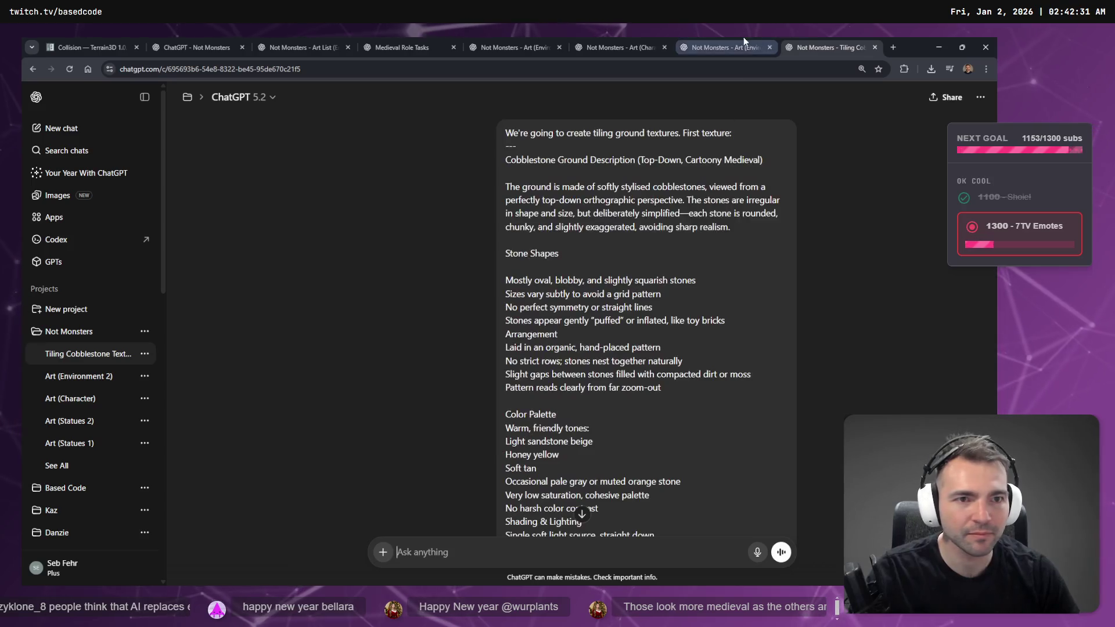
# Step: Close the tiling cobblestone tab and show version 4/5 of the Art (Environment 2) prompt
pyautogui.middleClick(817, 39)
pyautogui.scroll(6, 701, 278)
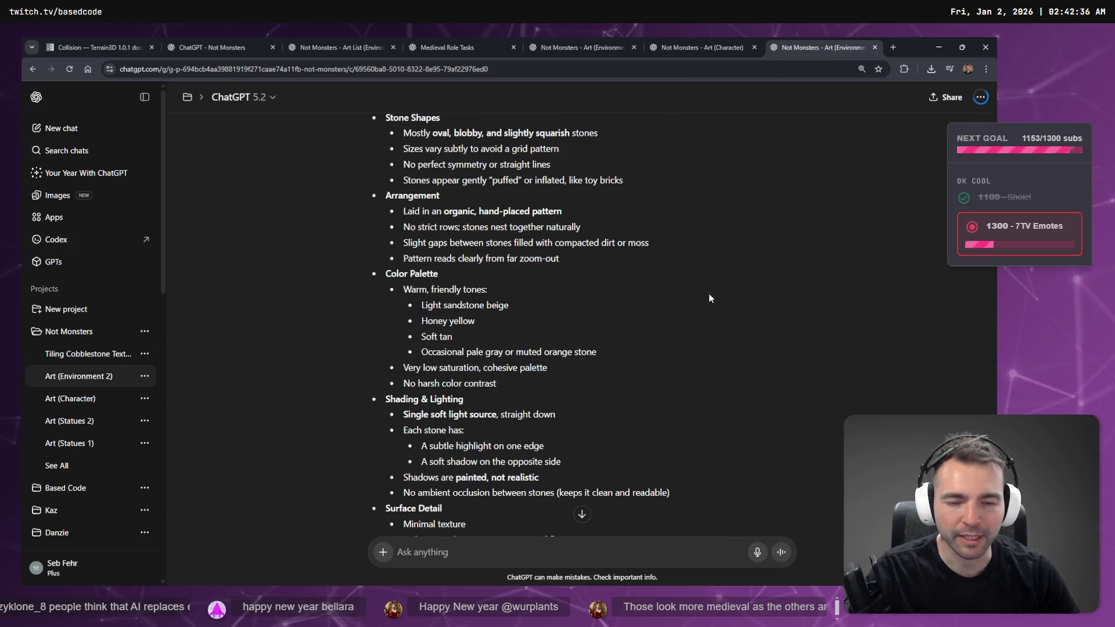
pyautogui.scroll(8, 708, 298)
pyautogui.click(758, 322)
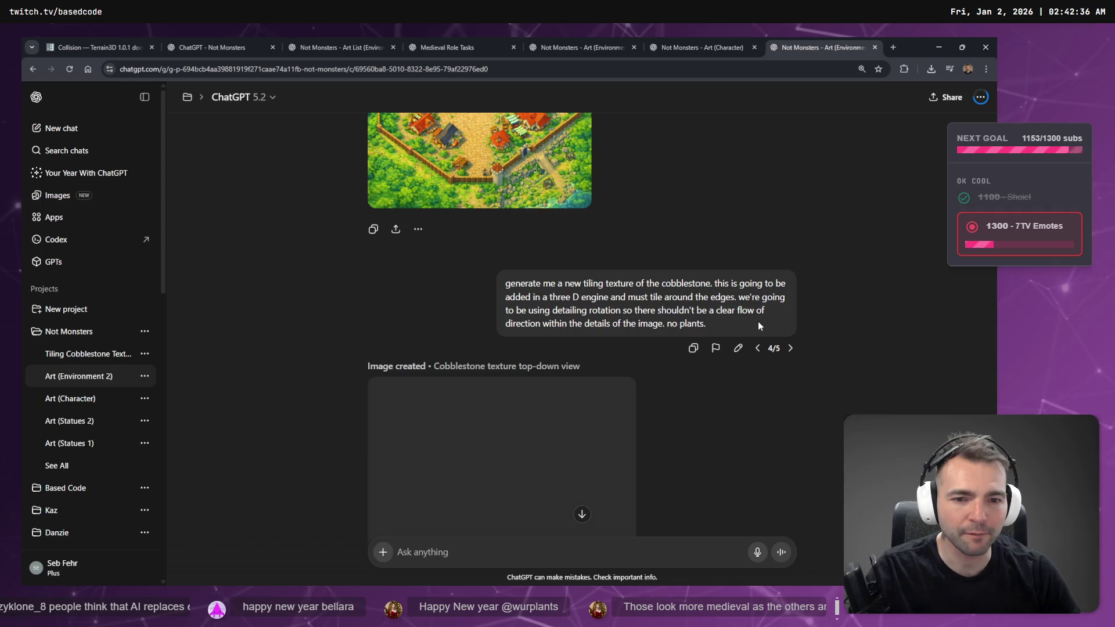
pyautogui.scroll(-3, 699, 409)
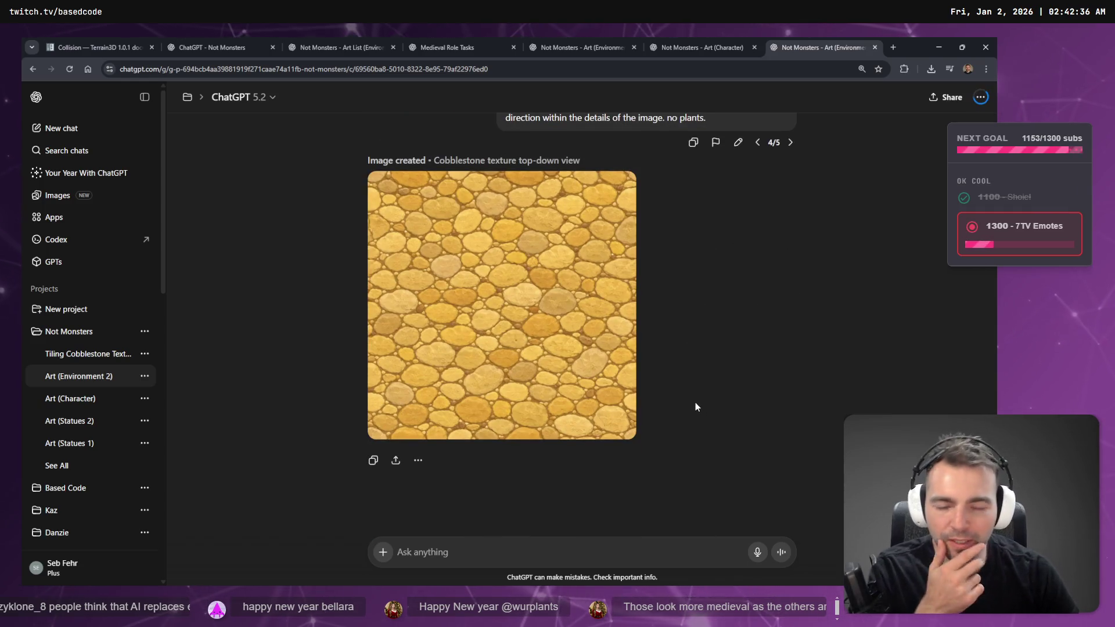
pyautogui.scroll(5, 685, 317)
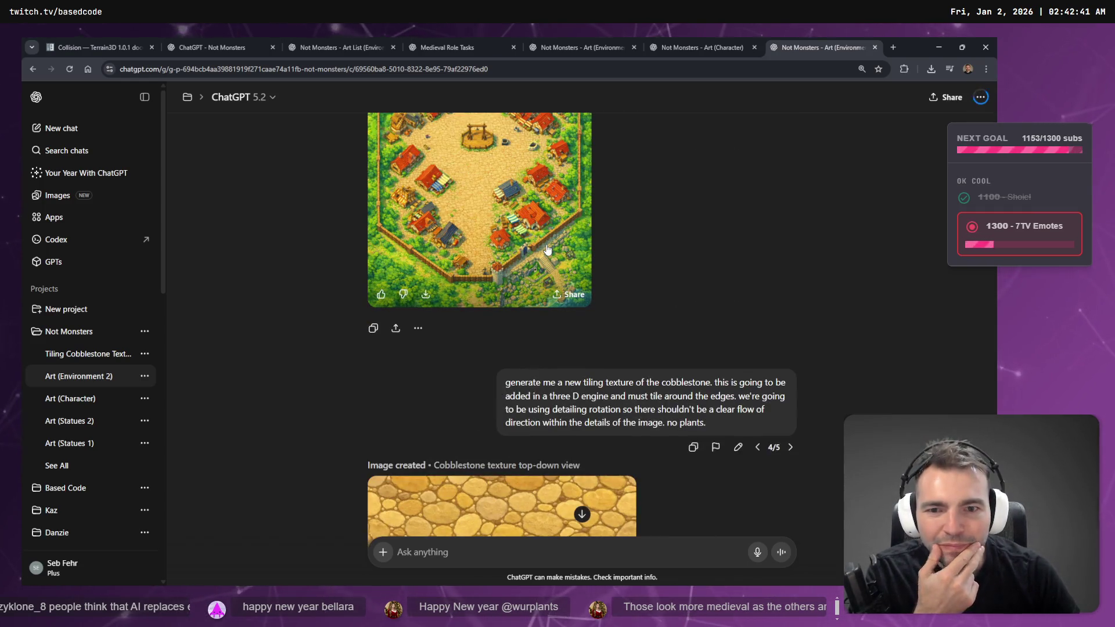
# Step: Enlarge and close the village map image, then flip between the character and cobblestone chats
pyautogui.click(546, 200)
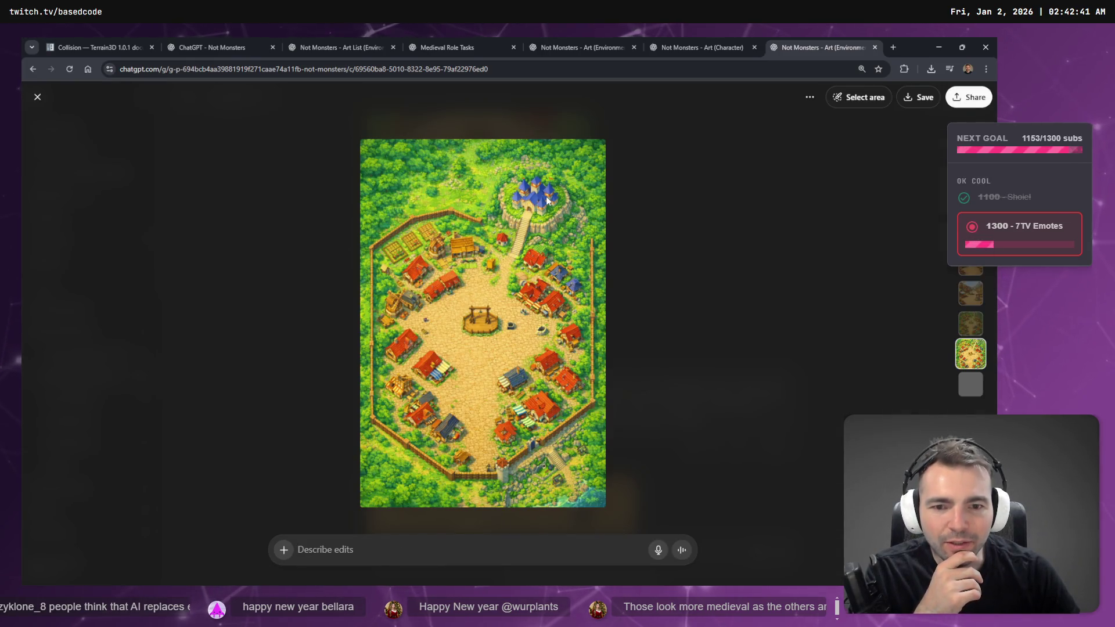
pyautogui.click(617, 257)
pyautogui.click(687, 40)
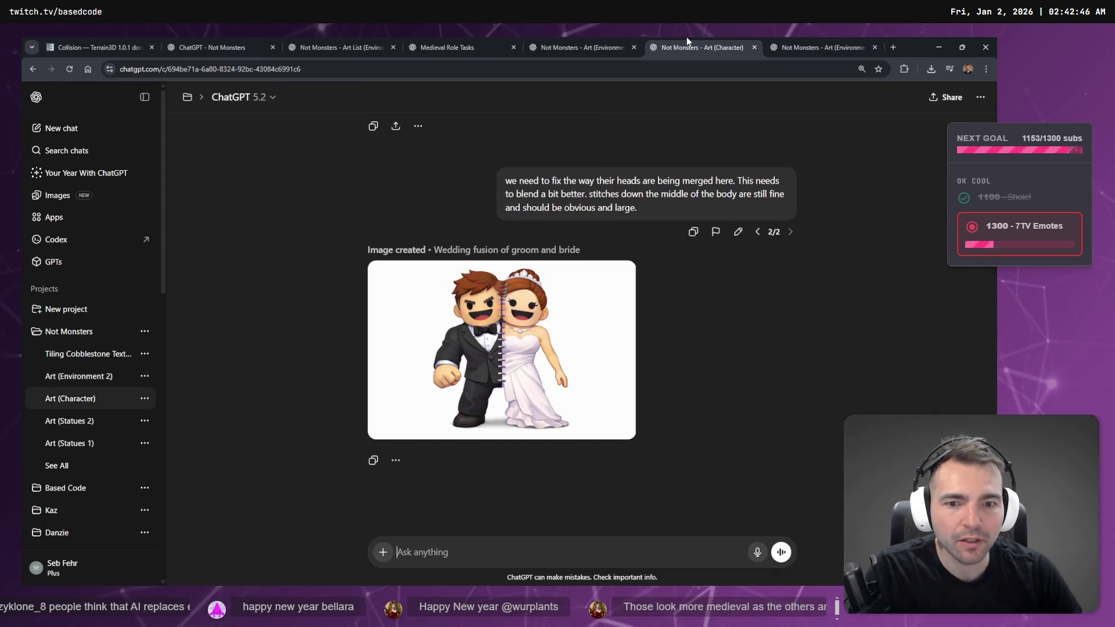
pyautogui.click(576, 40)
pyautogui.scroll(10, 609, 250)
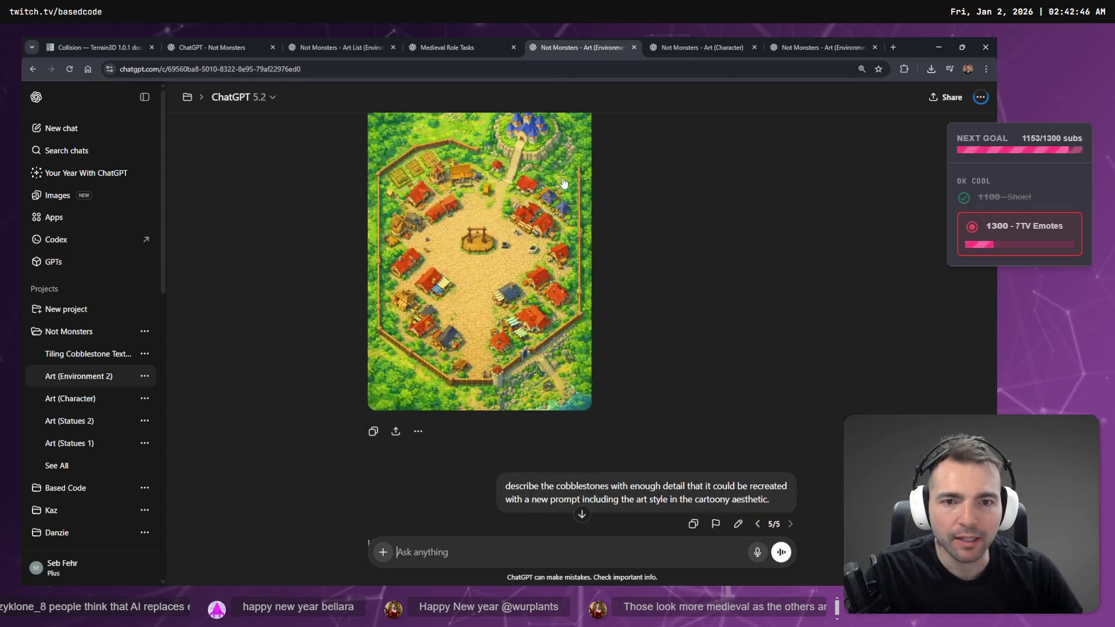
pyautogui.scroll(15, 608, 249)
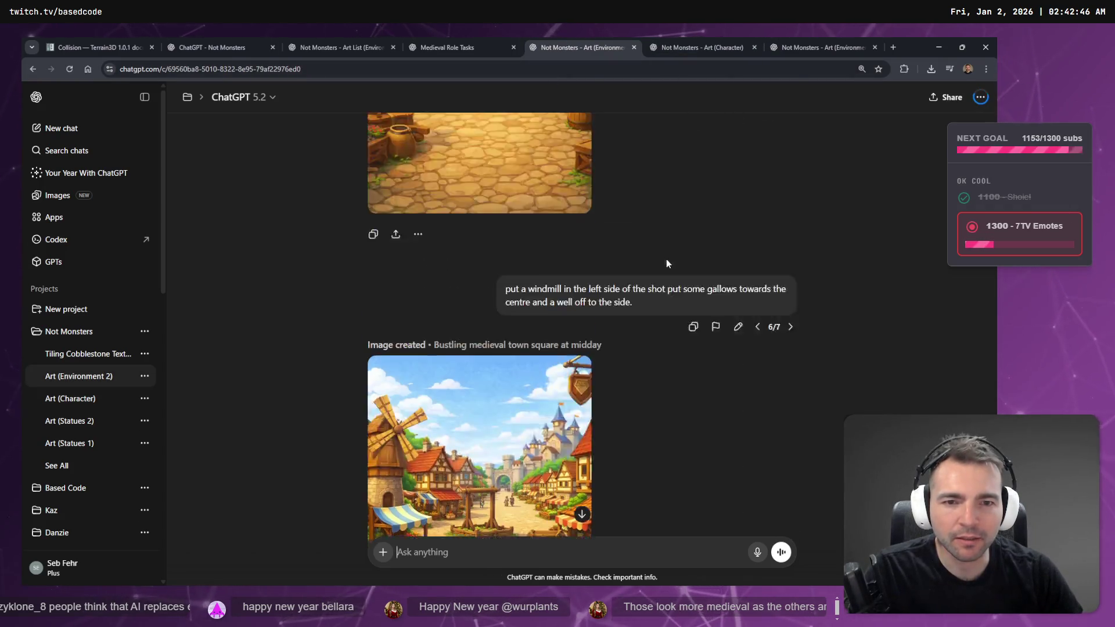
pyautogui.scroll(-5, 690, 266)
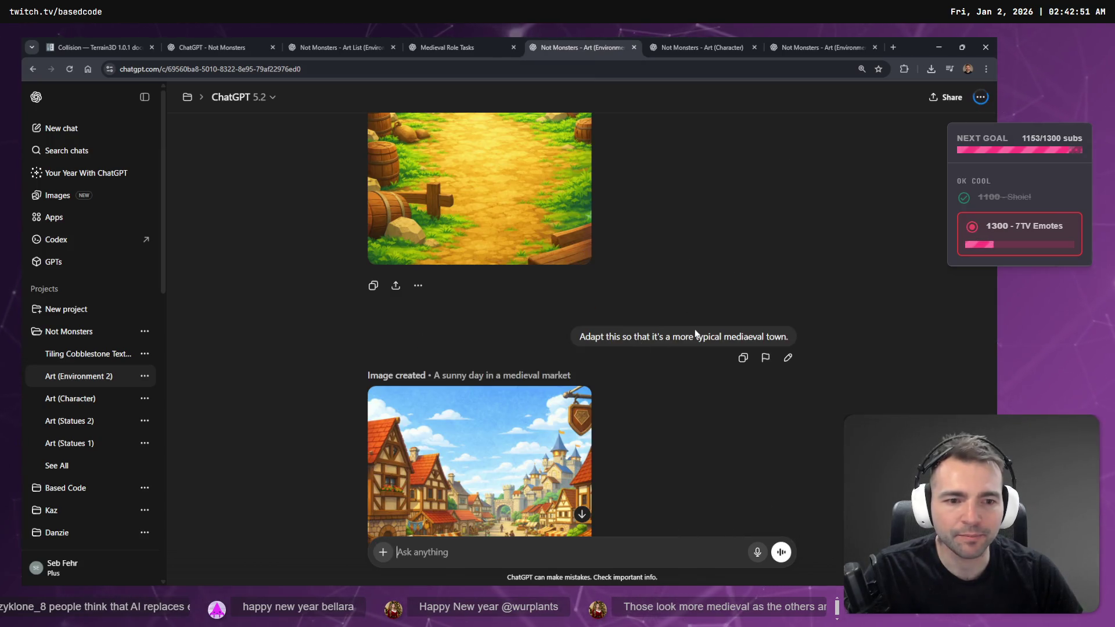
# Step: Open and cancel an edit of the 'Adapt this…' prompt, review the history, and return to Godot
pyautogui.click(789, 358)
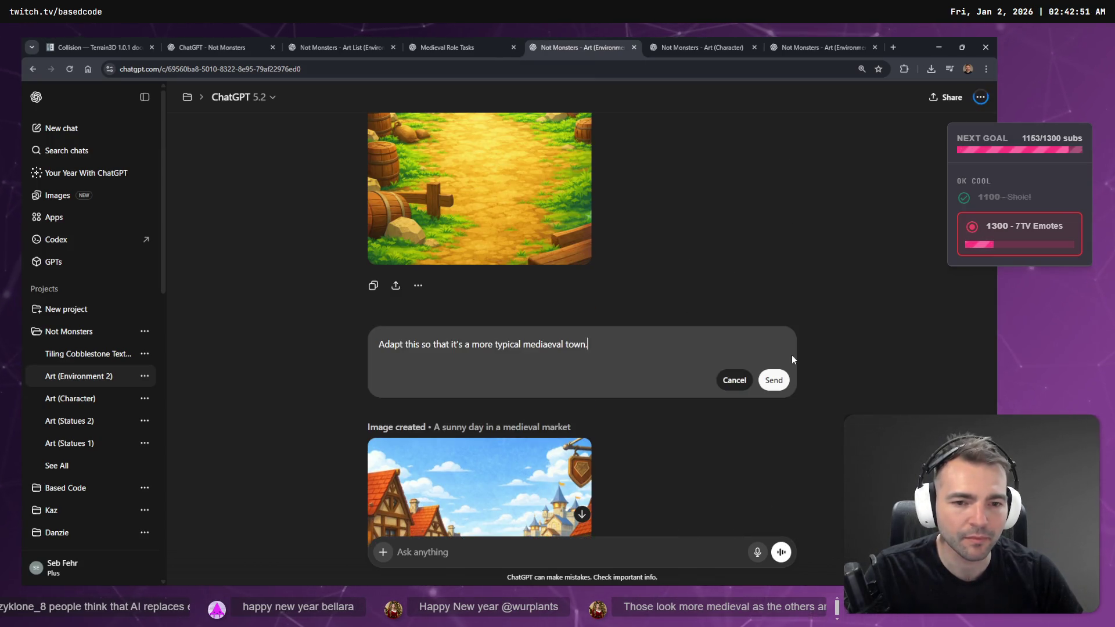
pyautogui.click(734, 379)
pyautogui.scroll(-7, 685, 302)
pyautogui.scroll(-8, 686, 313)
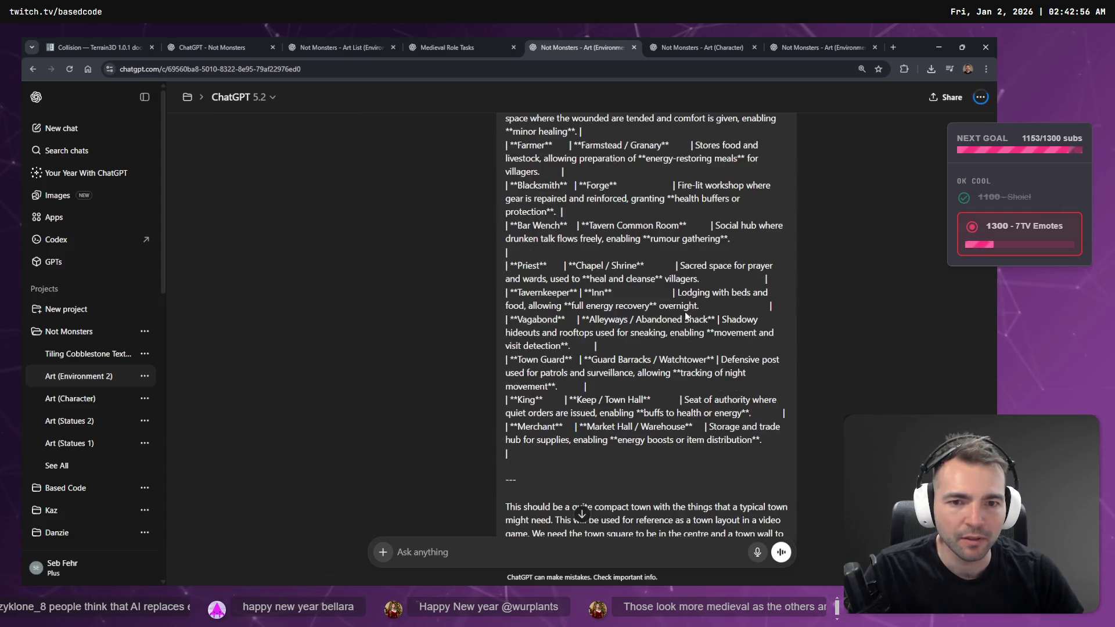
pyautogui.scroll(10, 726, 350)
pyautogui.scroll(3, 733, 354)
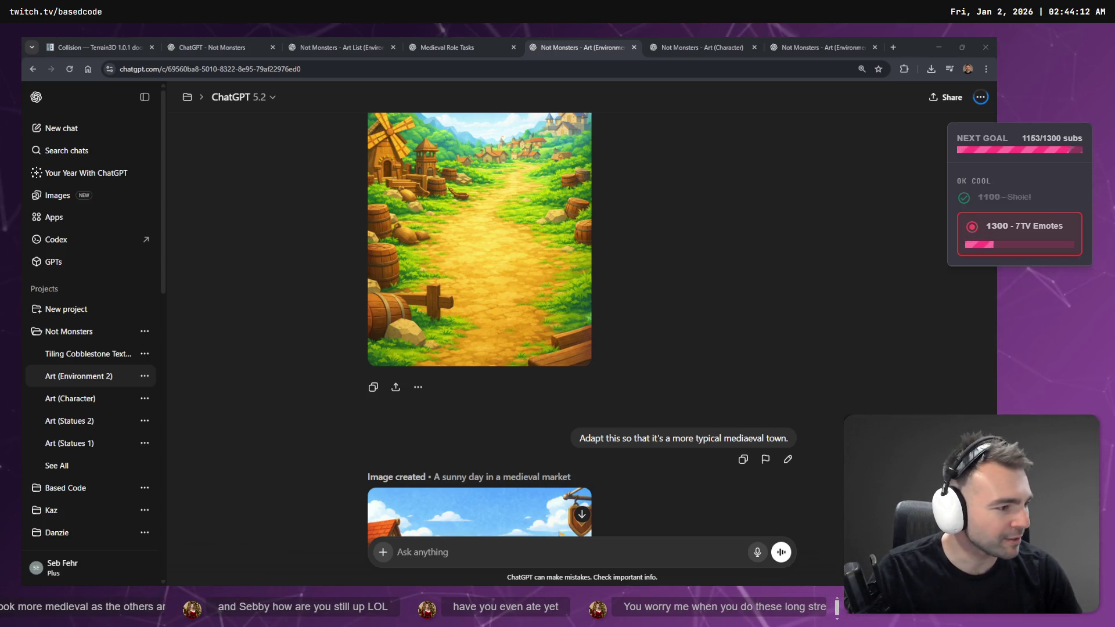
pyautogui.hotkey('alt', 'Tab')
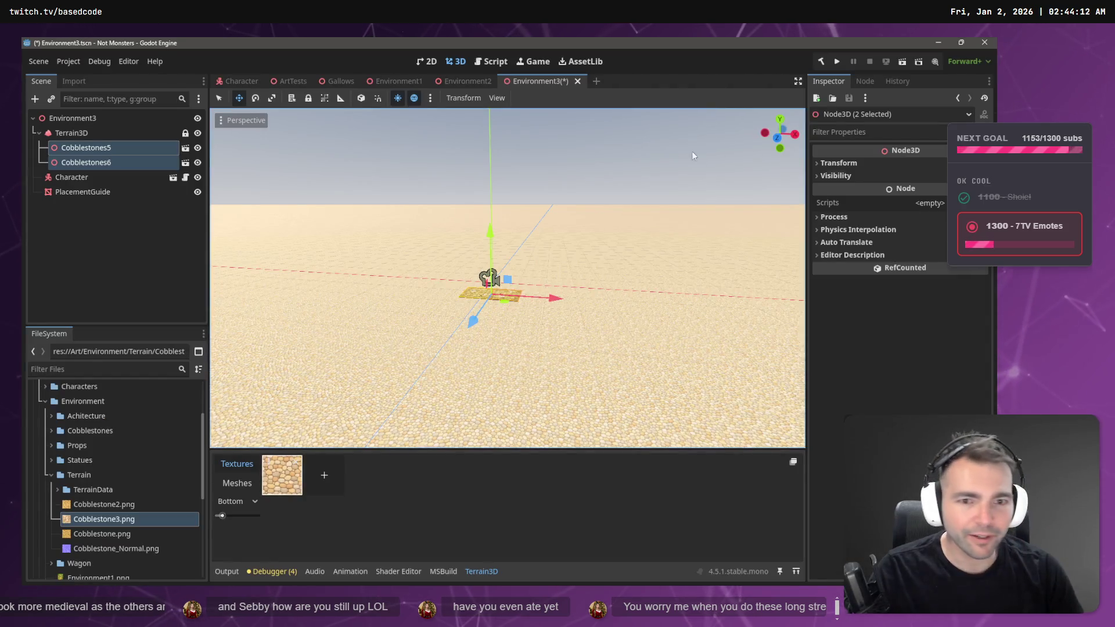
# Step: Frame the selected cobblestones, then switch to the ArtTests scene and save and run it
pyautogui.press('f')
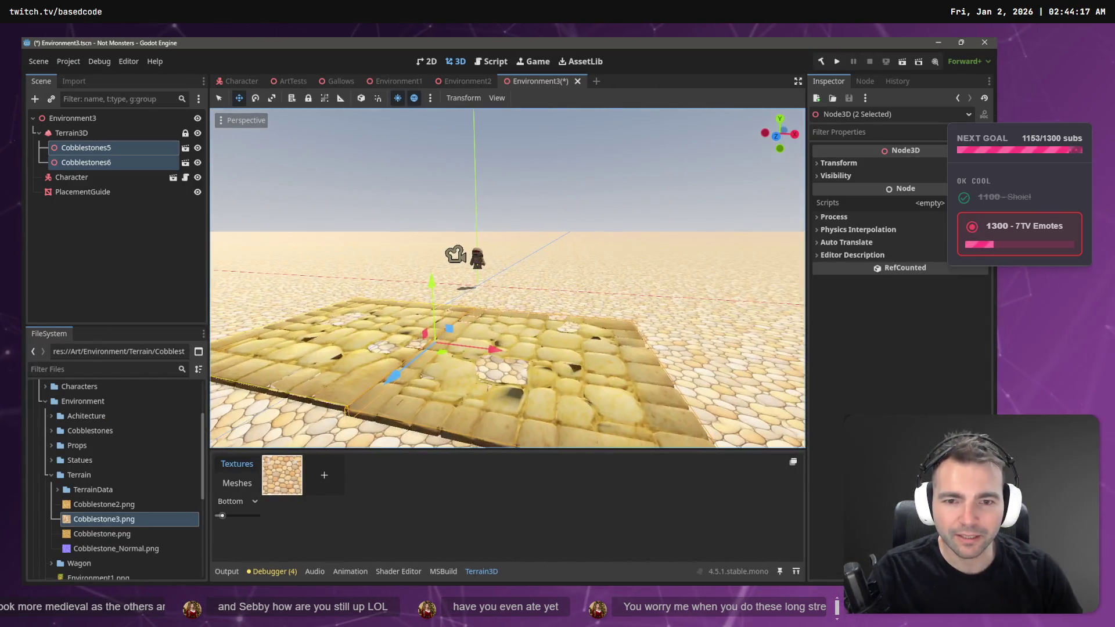
pyautogui.click(285, 83)
pyautogui.press('F6')
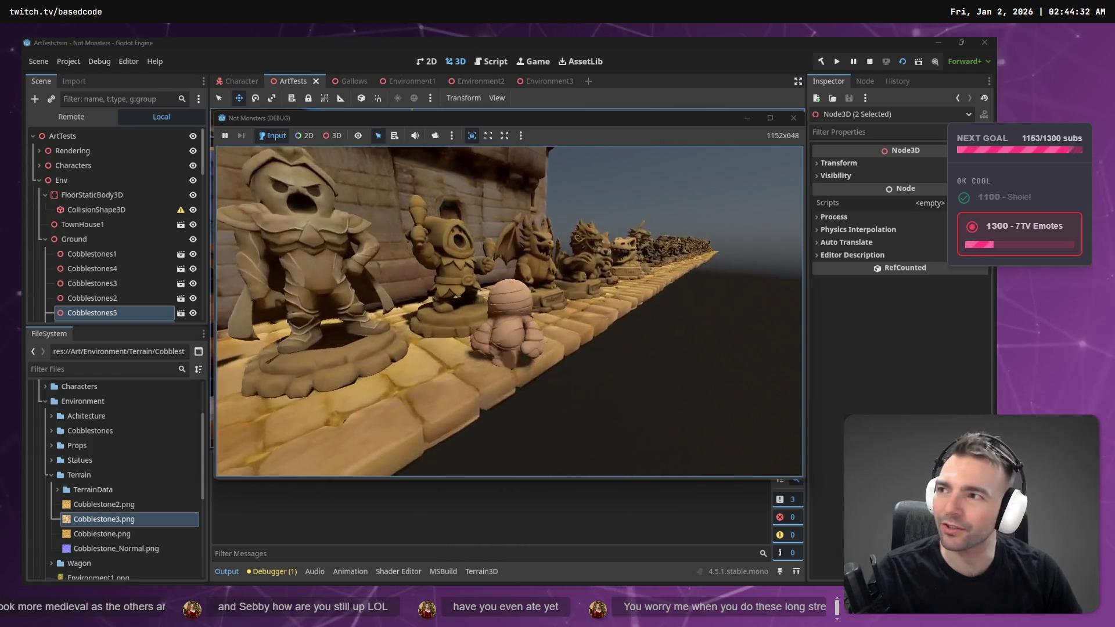
# Step: Stop the running ArtTests game and select the Character node in the Scene tree
pyautogui.press('F8')
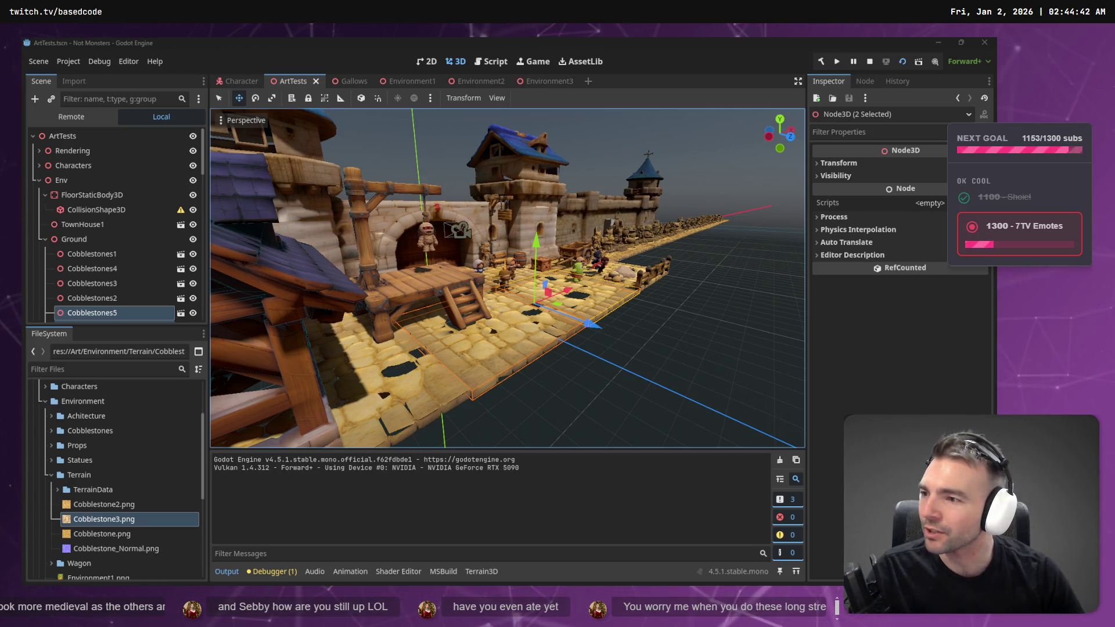
pyautogui.click(429, 235)
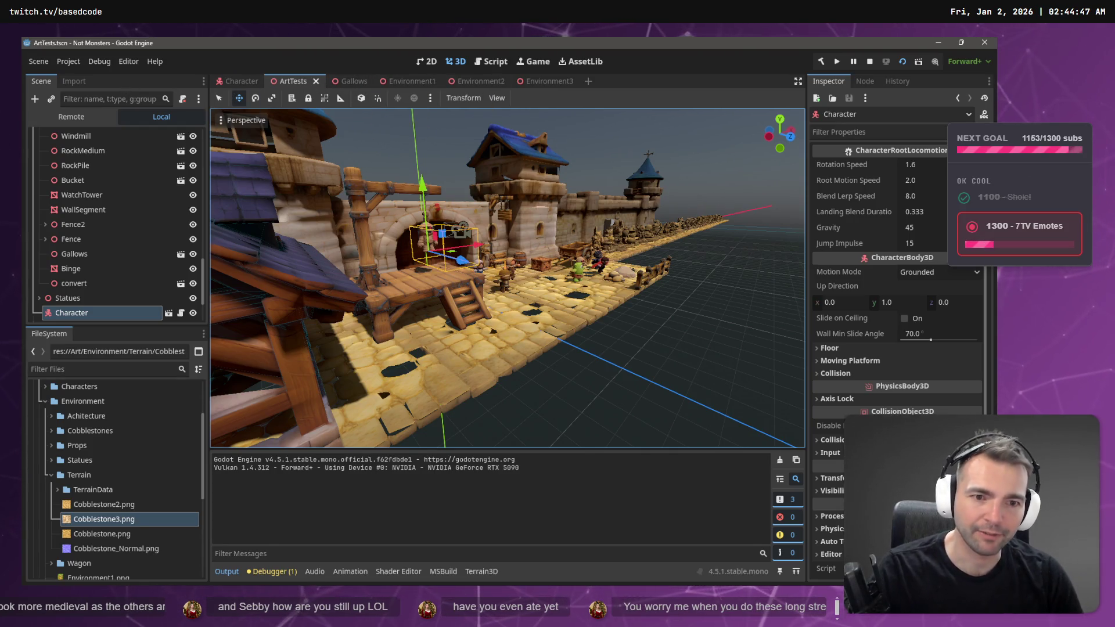
pyautogui.press('w')
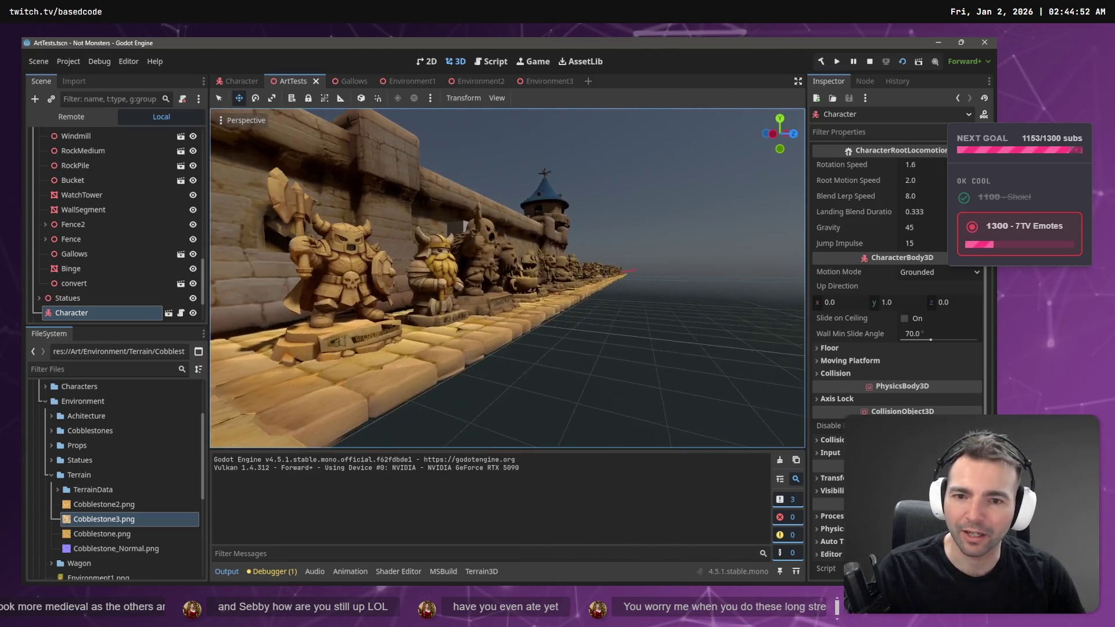
pyautogui.press('w')
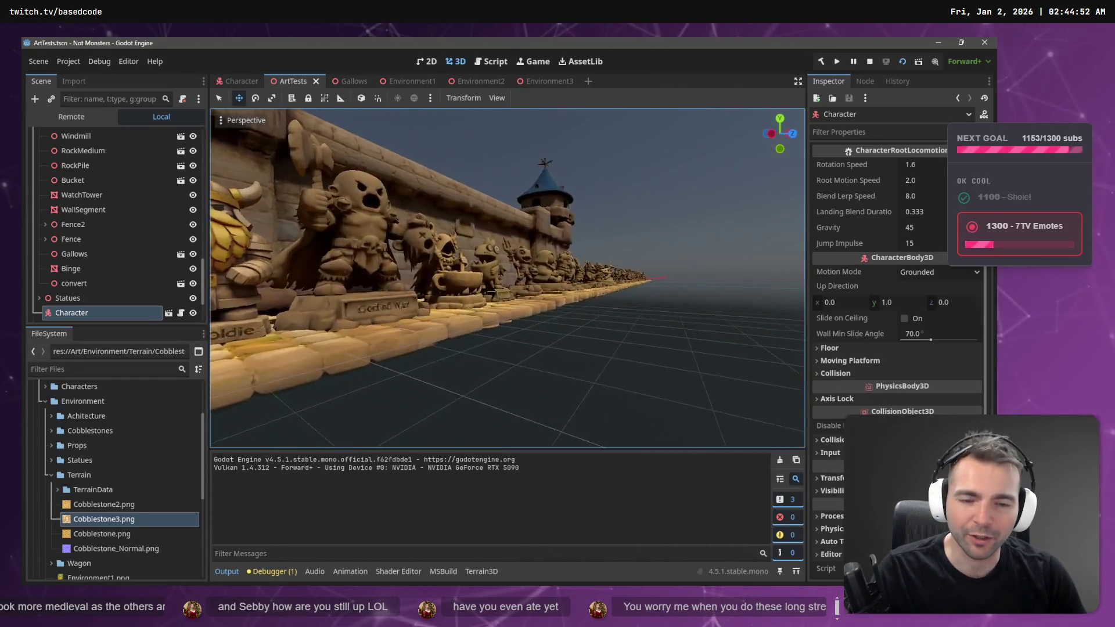
pyautogui.press('w')
pyautogui.scroll(2, 507, 278)
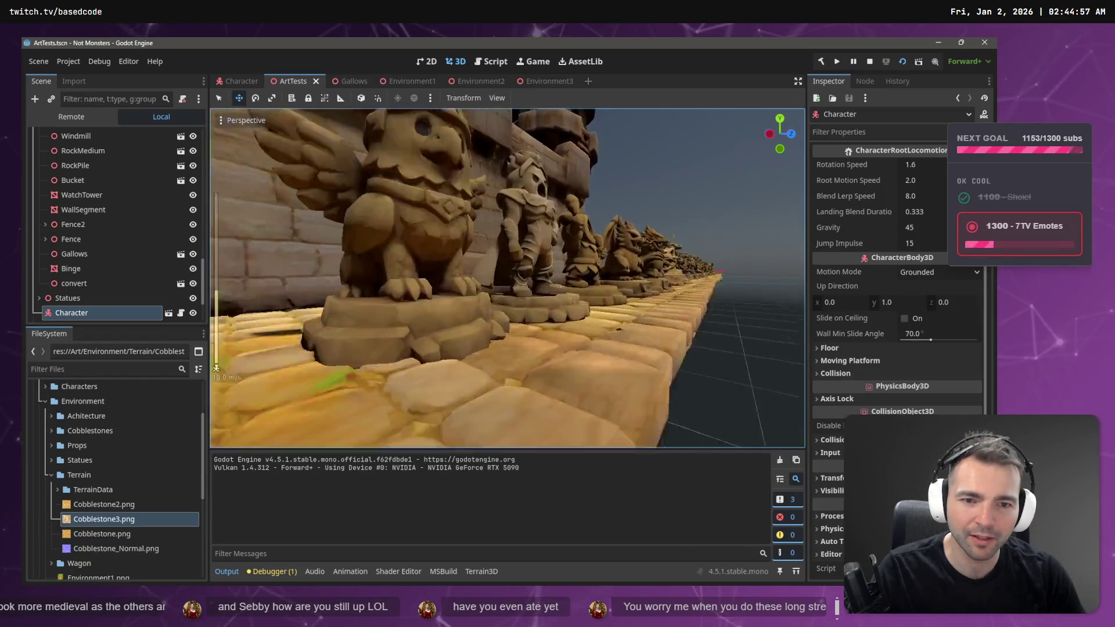
pyautogui.press('w')
pyautogui.scroll(-10, 507, 278)
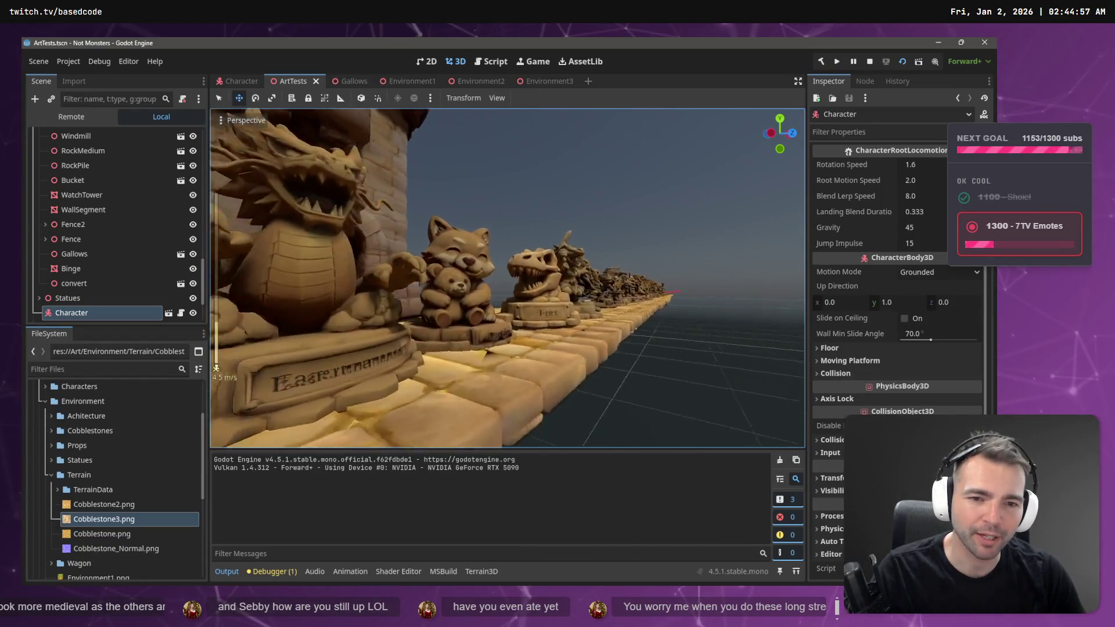
pyautogui.press('w')
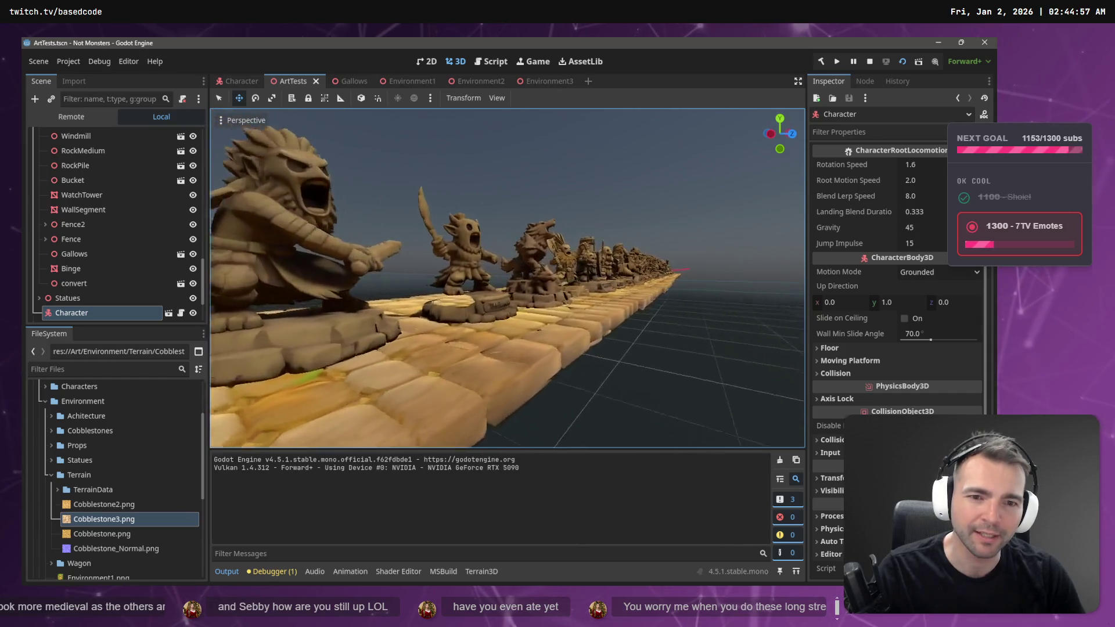
pyautogui.press('w')
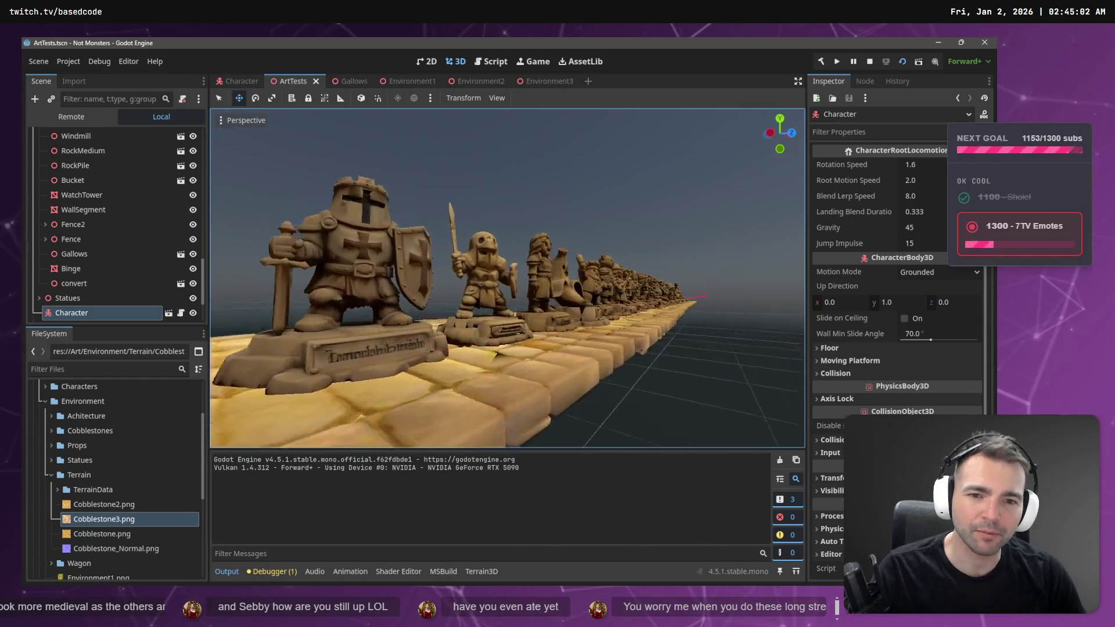
pyautogui.press('w')
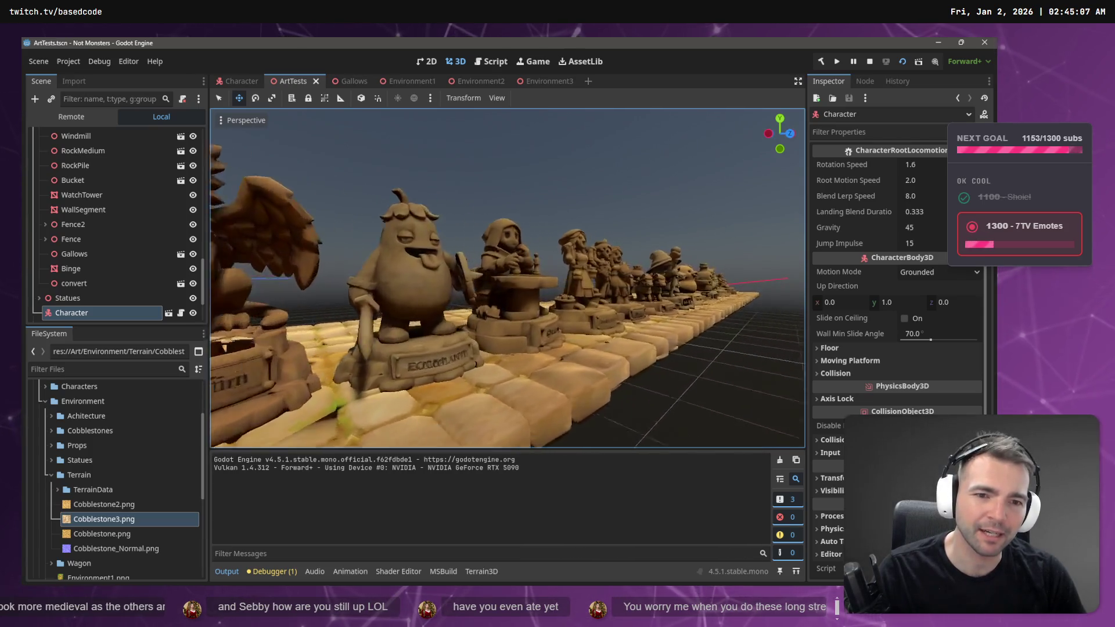
pyautogui.press('w')
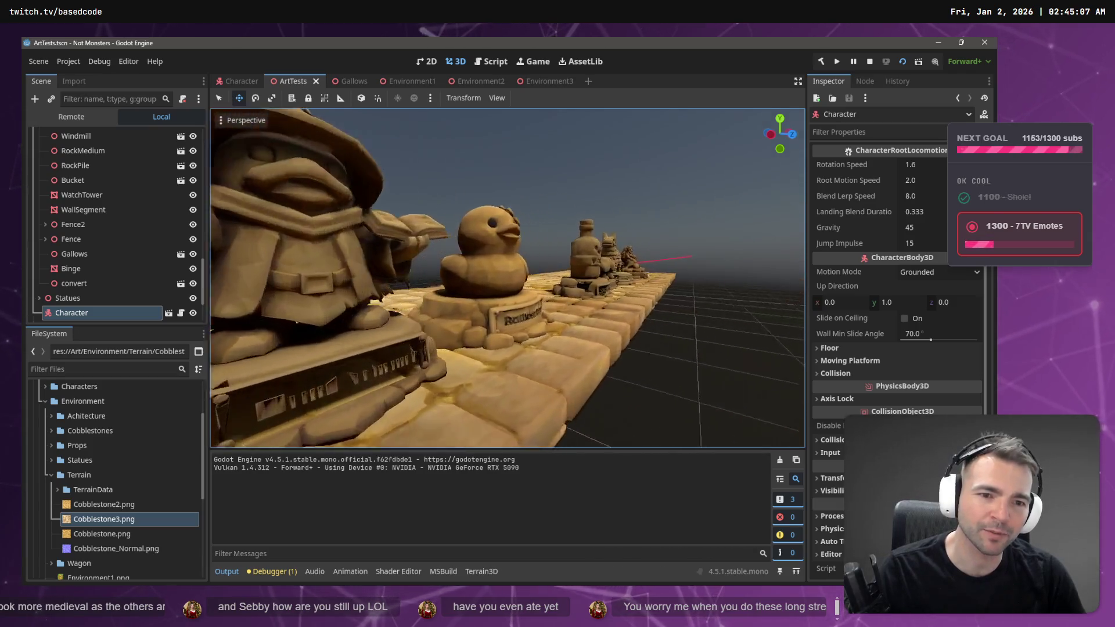
pyautogui.press('w')
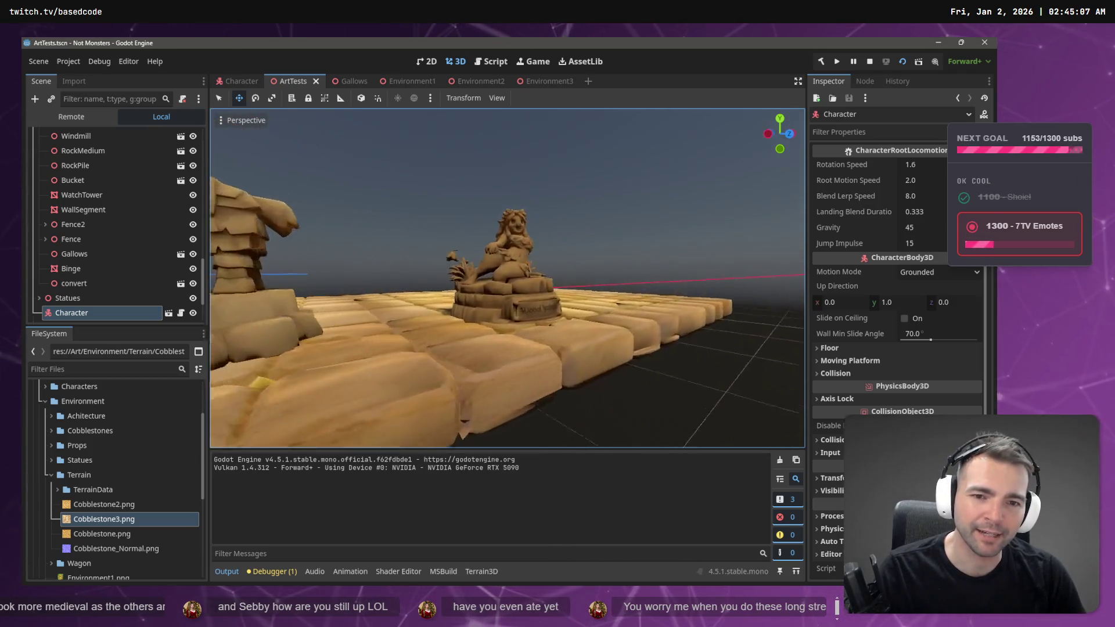
pyautogui.press('s')
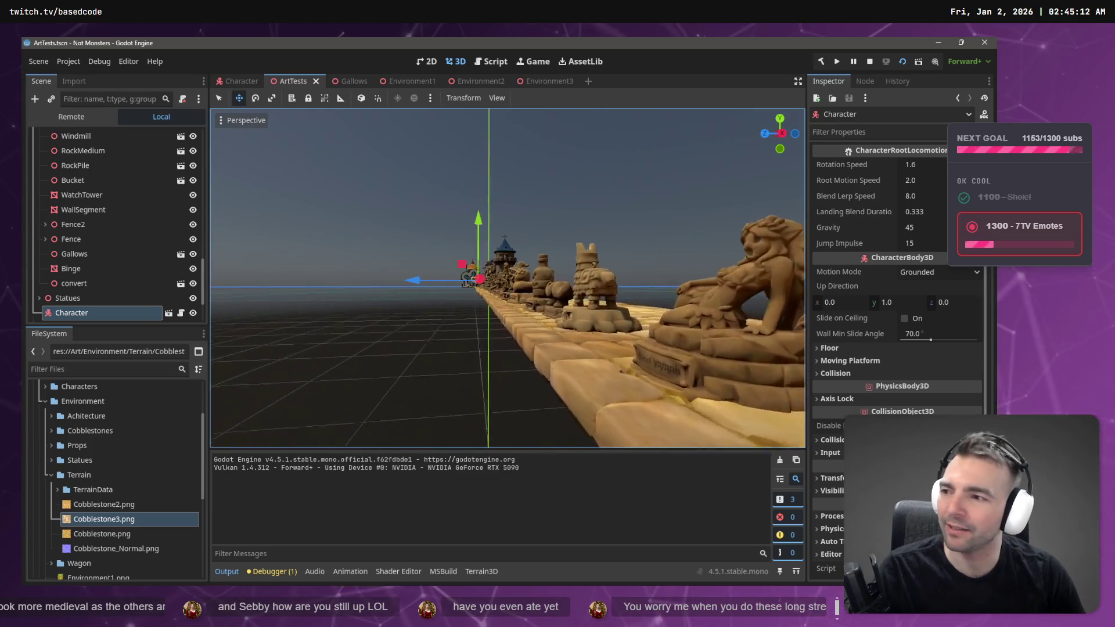
pyautogui.press('w')
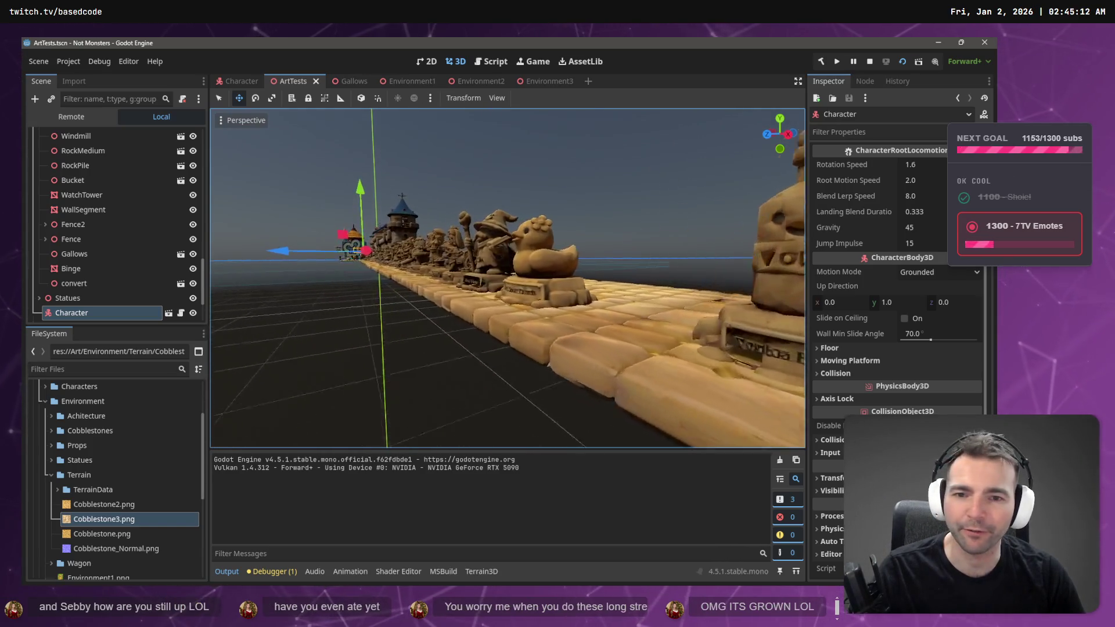
pyautogui.press('w')
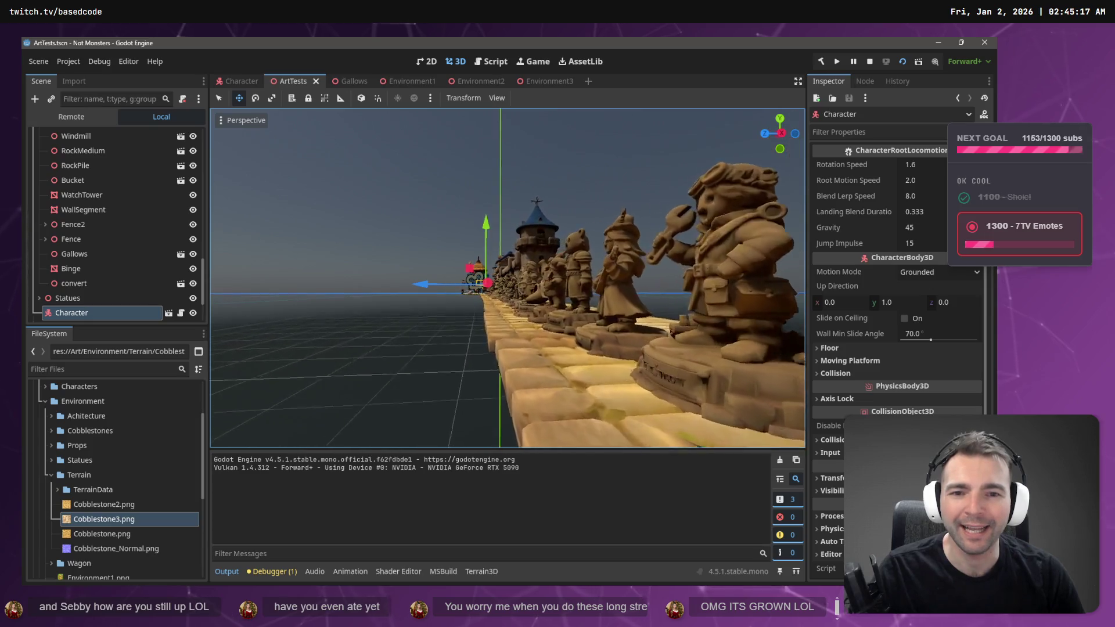
pyautogui.press('w')
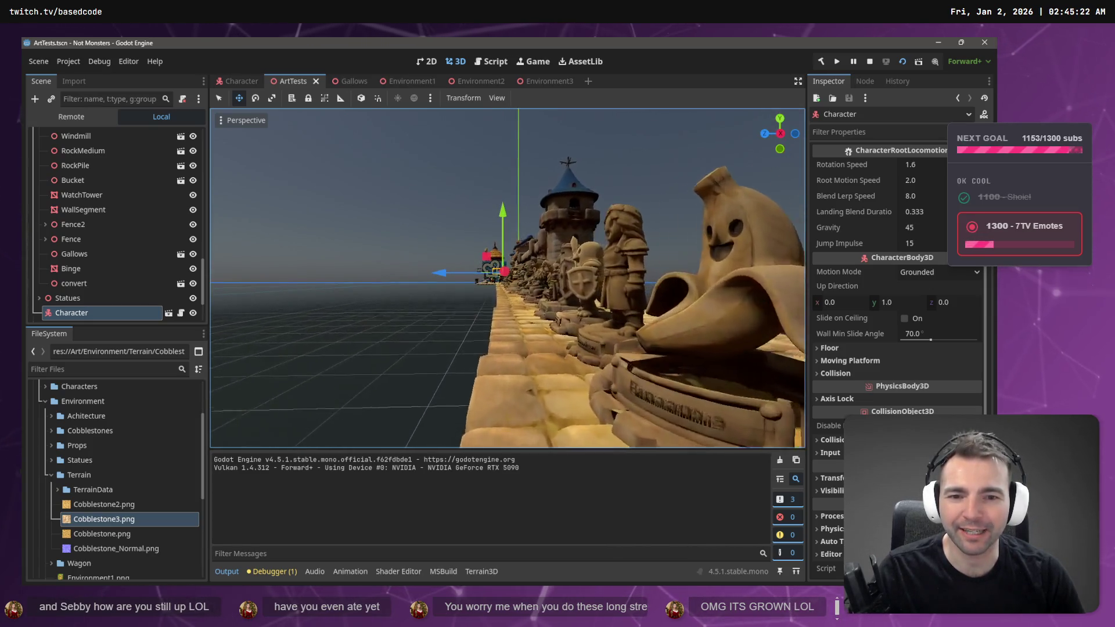
pyautogui.press('w')
pyautogui.scroll(2, 507, 278)
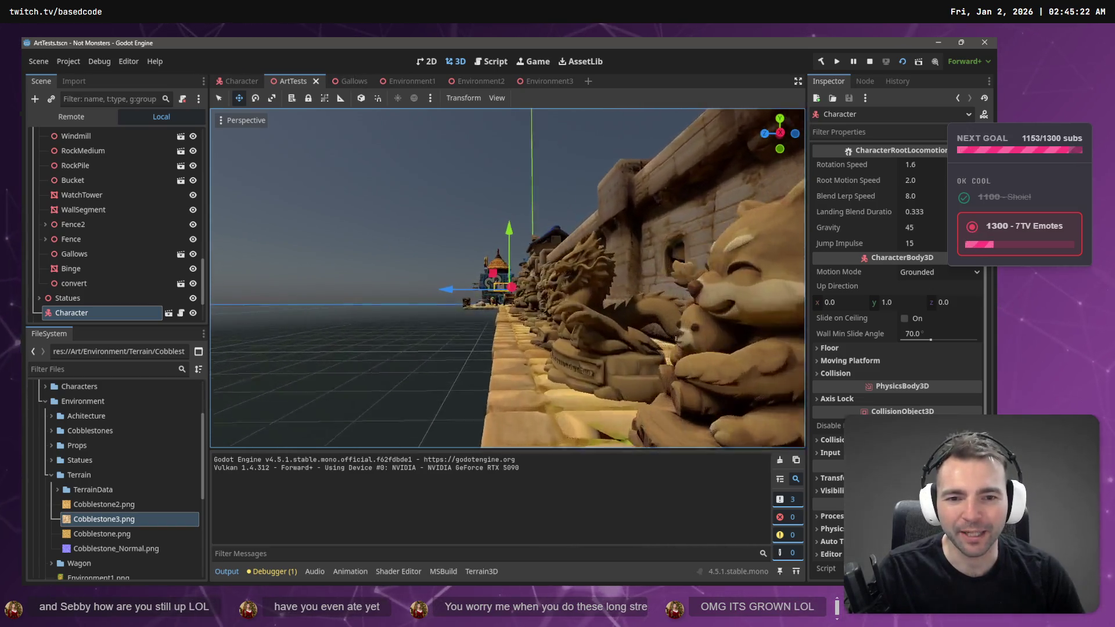
pyautogui.press('w')
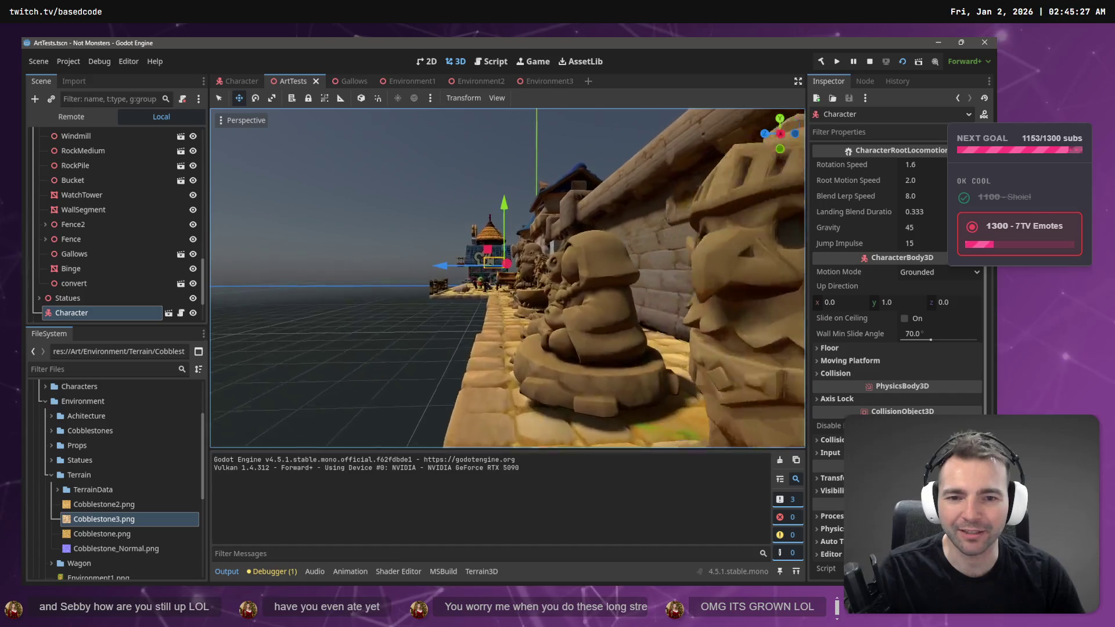
pyautogui.press('w')
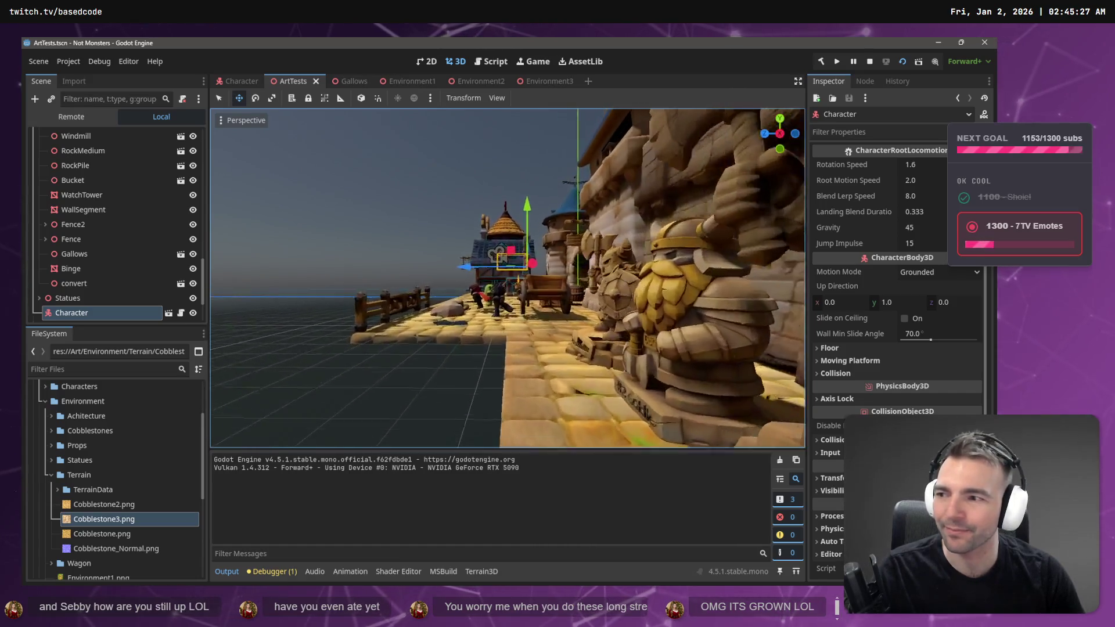